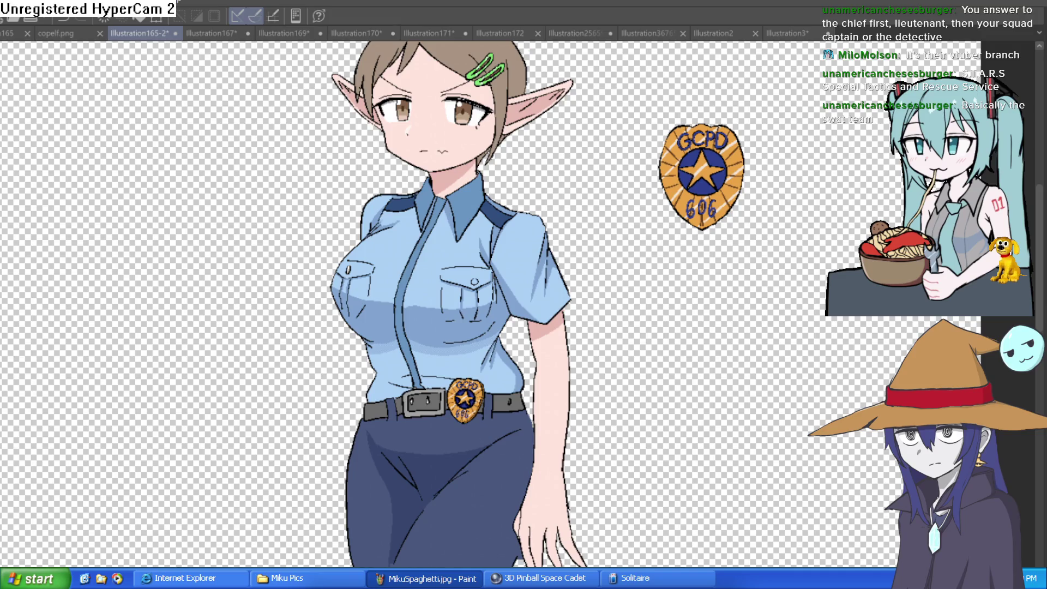
Frame the collar area and undo the stray line drawn across the badge.
{"action": "scroll", "coordinate": [627, 167], "scroll_direction": "up", "scroll_amount": 3}
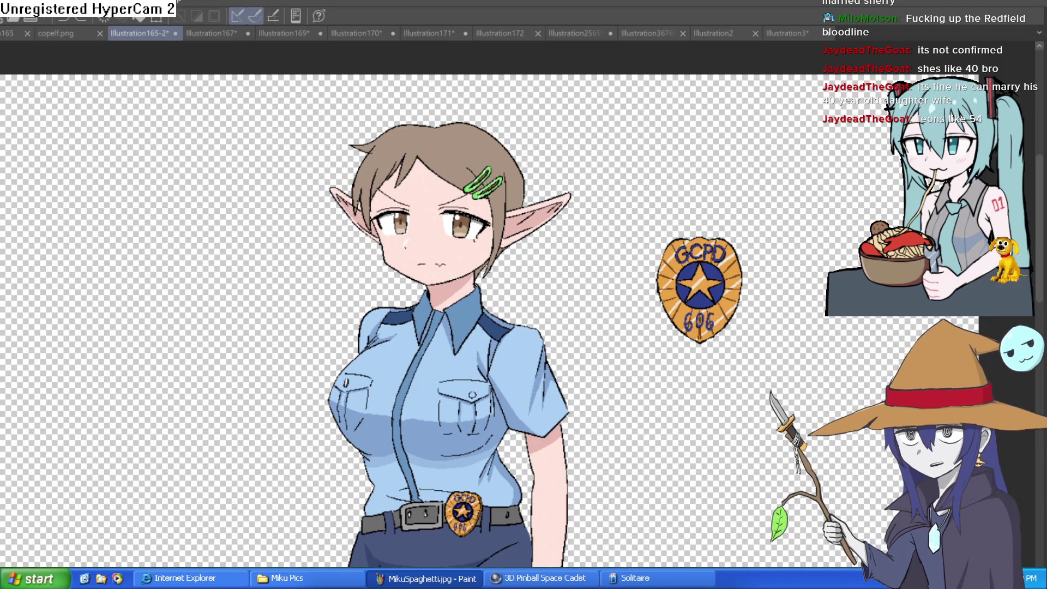
{"action": "mouse_move", "coordinate": [616, 162]}
{"action": "left_mouse_down"}
{"action": "mouse_move", "coordinate": [608, 145]}
{"action": "mouse_move", "coordinate": [621, 106]}
{"action": "left_mouse_up"}
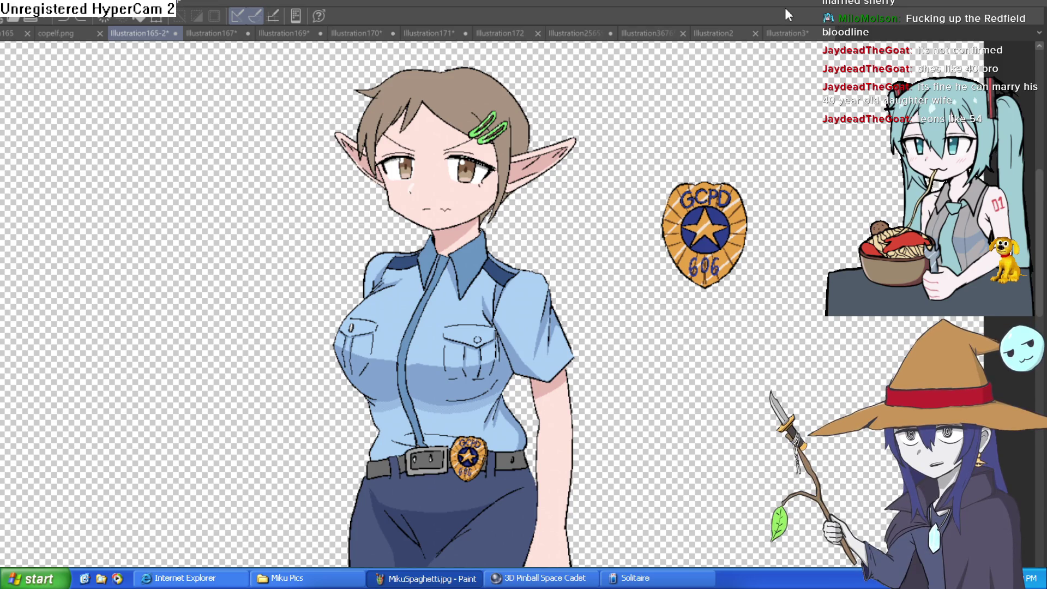
{"action": "mouse_move", "coordinate": [641, 159]}
{"action": "left_mouse_down"}
{"action": "mouse_move", "coordinate": [601, 89]}
{"action": "mouse_move", "coordinate": [556, 187]}
{"action": "mouse_move", "coordinate": [573, 137]}
{"action": "left_mouse_up"}
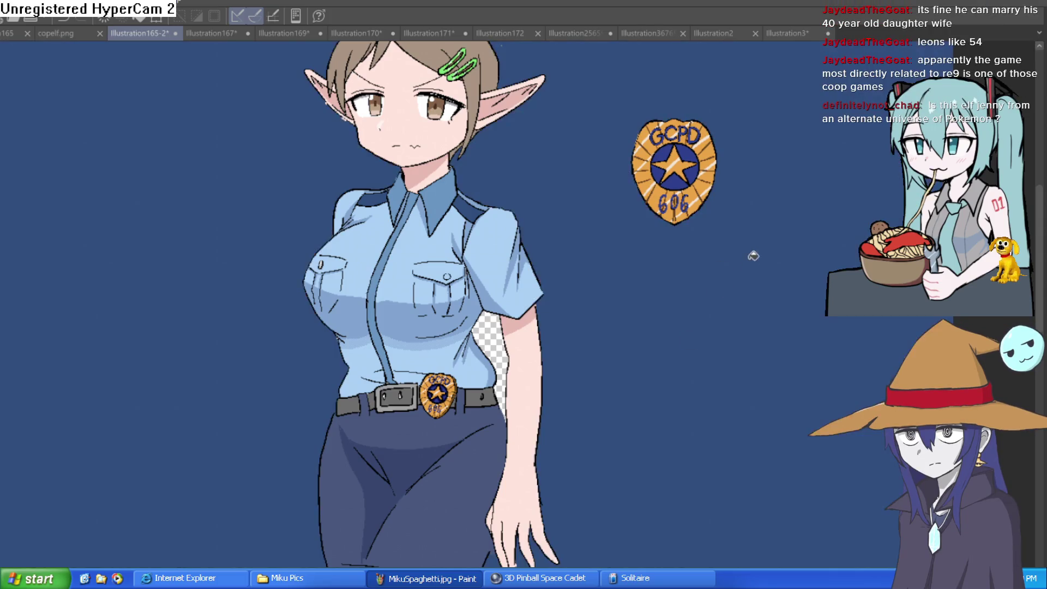
{"action": "mouse_move", "coordinate": [752, 250]}
{"action": "left_mouse_down"}
{"action": "mouse_move", "coordinate": [627, 338]}
{"action": "mouse_move", "coordinate": [620, 297]}
{"action": "left_mouse_up"}
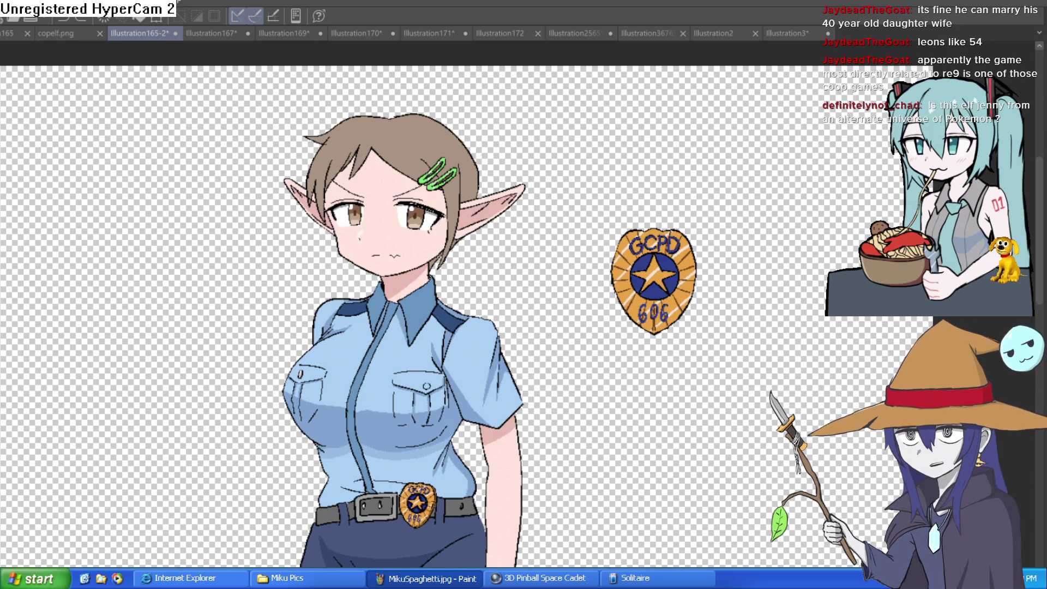
{"action": "left_click_drag", "start_coordinate": [509, 105], "coordinate": [486, 139]}
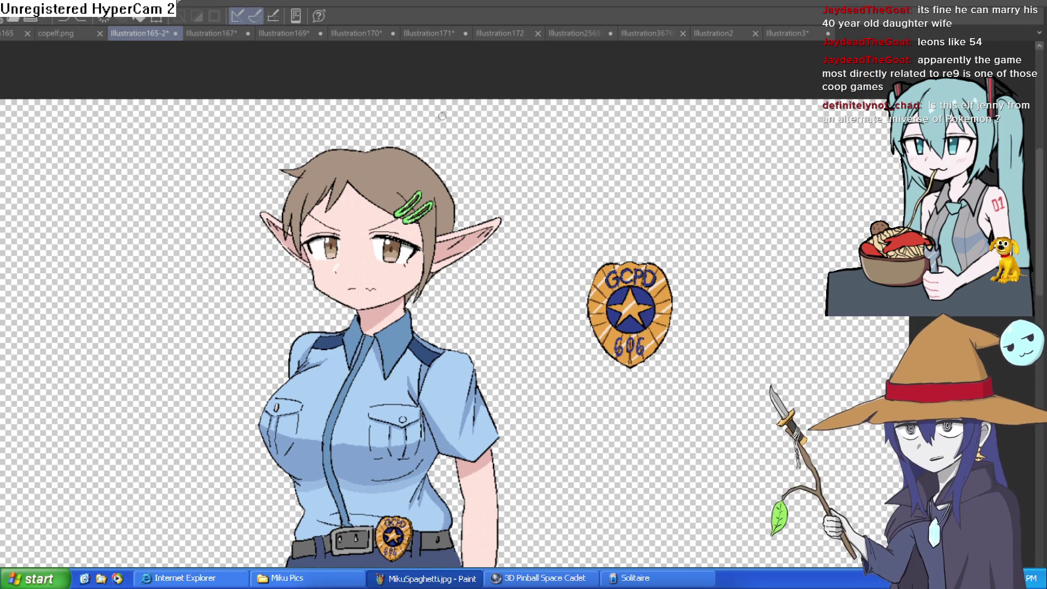
{"action": "left_click_drag", "start_coordinate": [612, 147], "coordinate": [621, 164]}
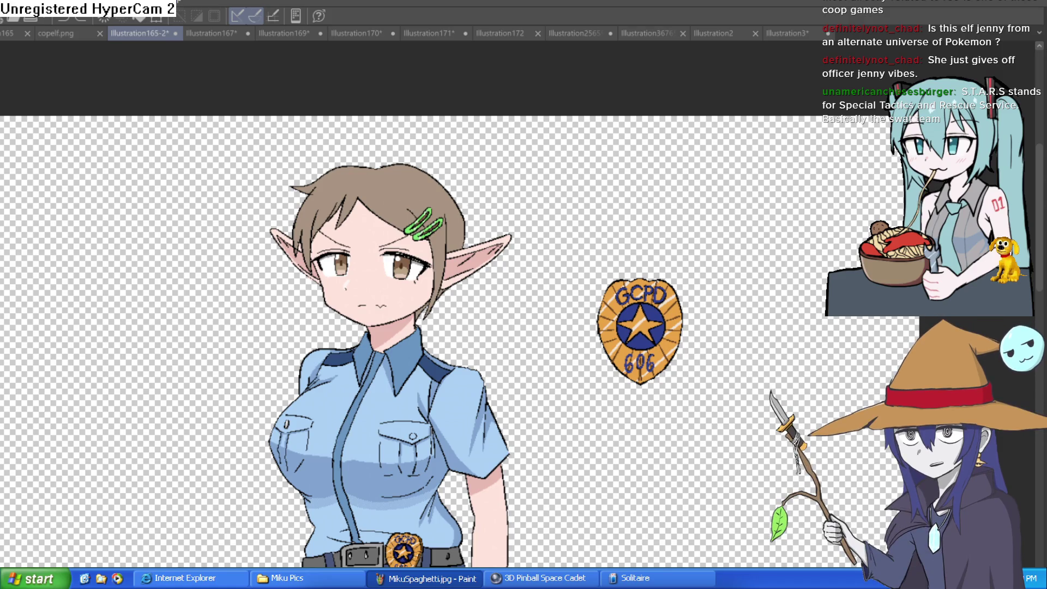
{"action": "left_click_drag", "start_coordinate": [643, 419], "coordinate": [652, 322]}
{"action": "key", "text": "ctrl+z"}
{"action": "mouse_move", "coordinate": [512, 401]}
{"action": "left_mouse_down"}
{"action": "mouse_move", "coordinate": [539, 250]}
{"action": "mouse_move", "coordinate": [573, 285]}
{"action": "mouse_move", "coordinate": [565, 271]}
{"action": "mouse_move", "coordinate": [556, 299]}
{"action": "mouse_move", "coordinate": [547, 227]}
{"action": "left_mouse_up"}
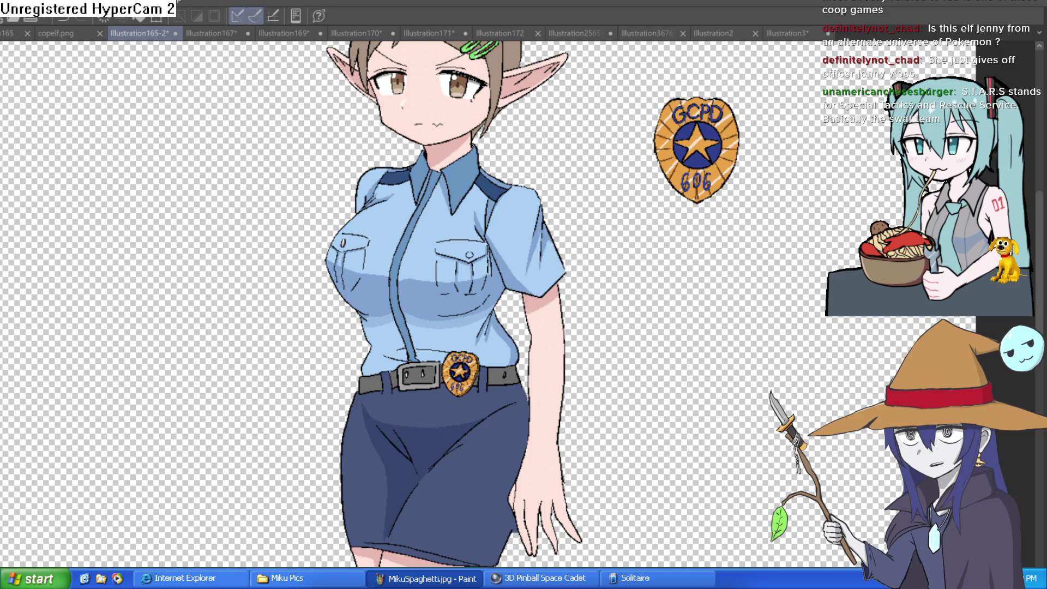
Zoom in and paint orange marks on the collar tips, then undo them.
{"action": "scroll", "coordinate": [468, 361], "scroll_direction": "up", "scroll_amount": 5}
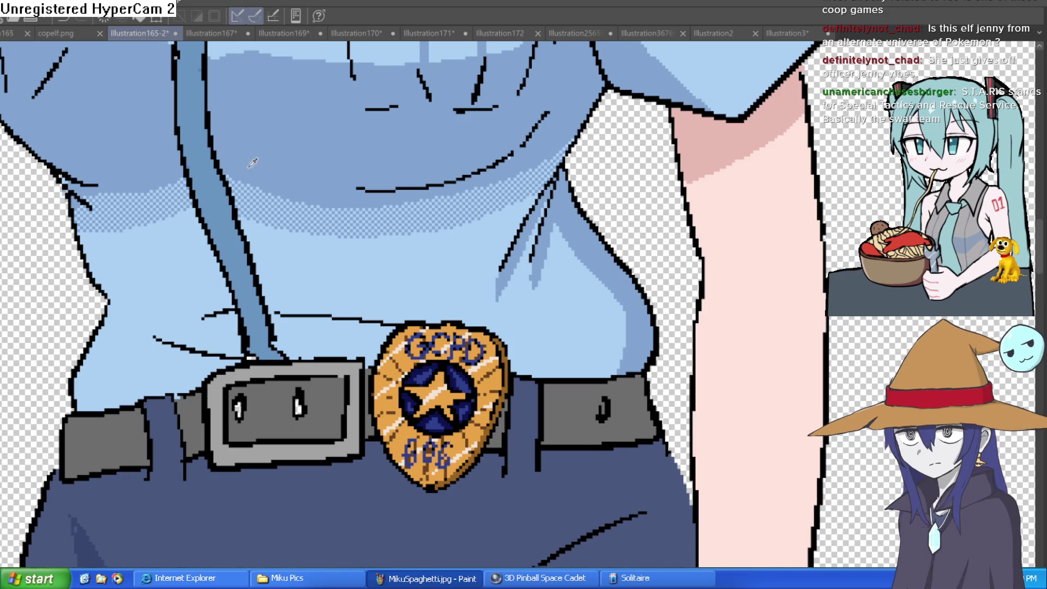
{"action": "left_click", "coordinate": [503, 320]}
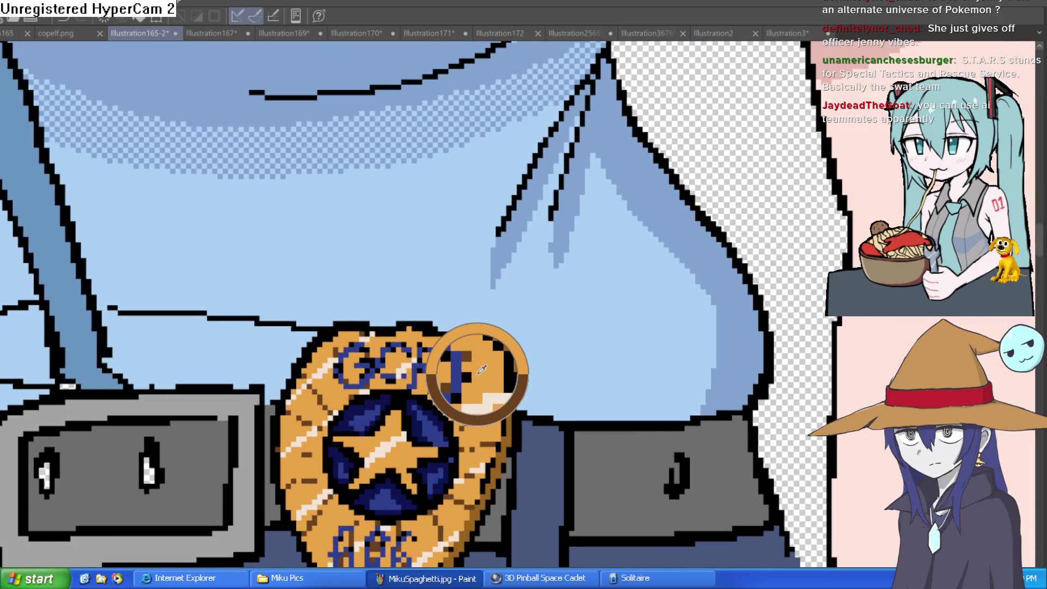
{"action": "scroll", "coordinate": [433, 309], "scroll_direction": "down", "scroll_amount": 3}
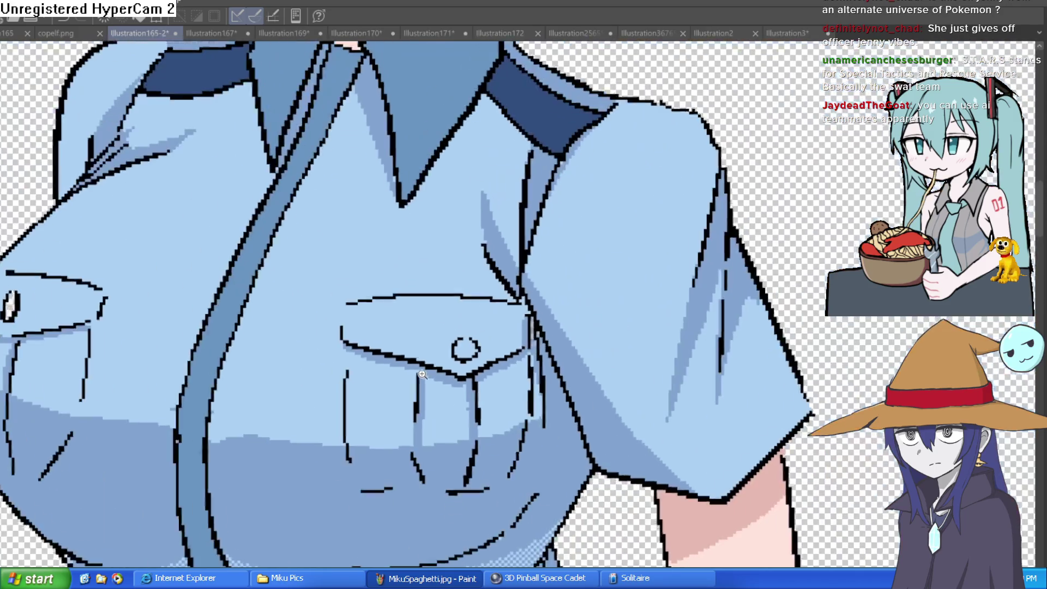
{"action": "scroll", "coordinate": [422, 264], "scroll_direction": "up", "scroll_amount": 3}
{"action": "left_click_drag", "start_coordinate": [414, 270], "coordinate": [413, 252]}
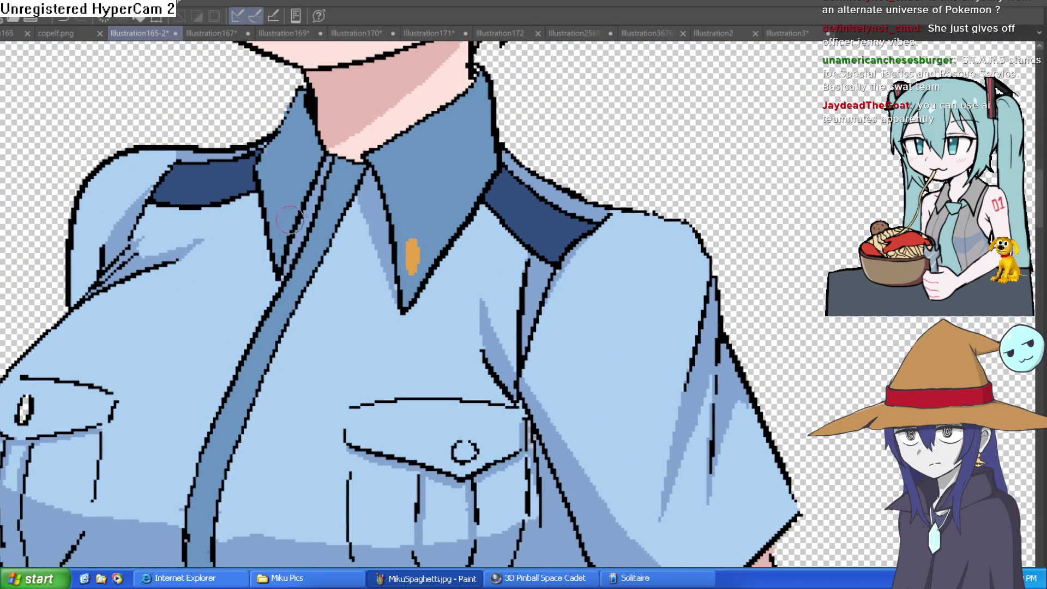
{"action": "left_click_drag", "start_coordinate": [286, 210], "coordinate": [279, 218]}
{"action": "scroll", "coordinate": [506, 184], "scroll_direction": "down", "scroll_amount": 3}
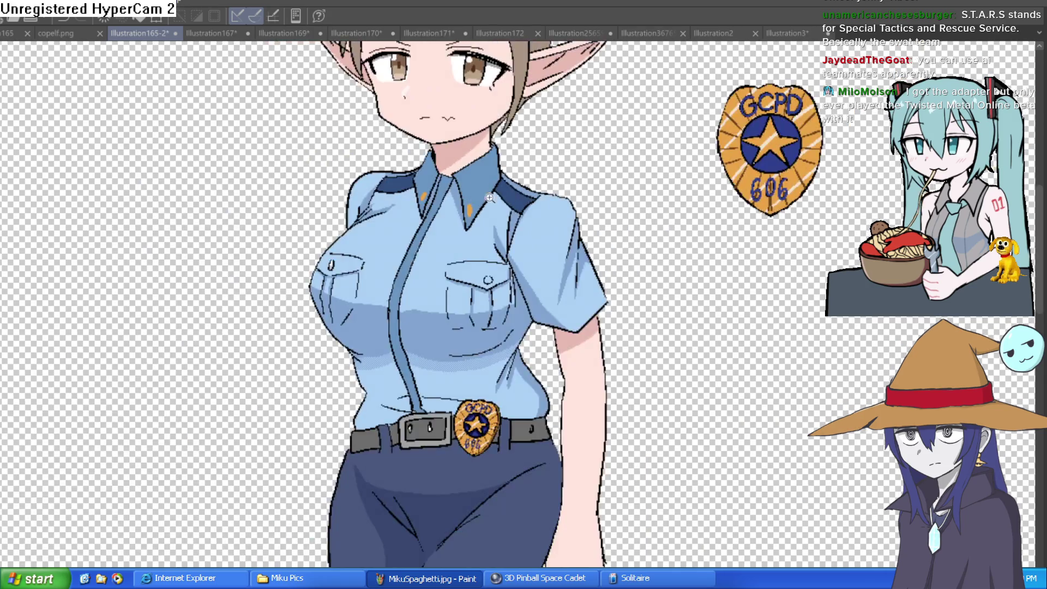
{"action": "scroll", "coordinate": [506, 184], "scroll_direction": "up", "scroll_amount": 4}
{"action": "key", "text": "ctrl+z"}
{"action": "key", "text": "ctrl+z"}
Paint orange pins on the centre and left collar, each with a light highlight.
{"action": "left_click_drag", "start_coordinate": [483, 192], "coordinate": [485, 210]}
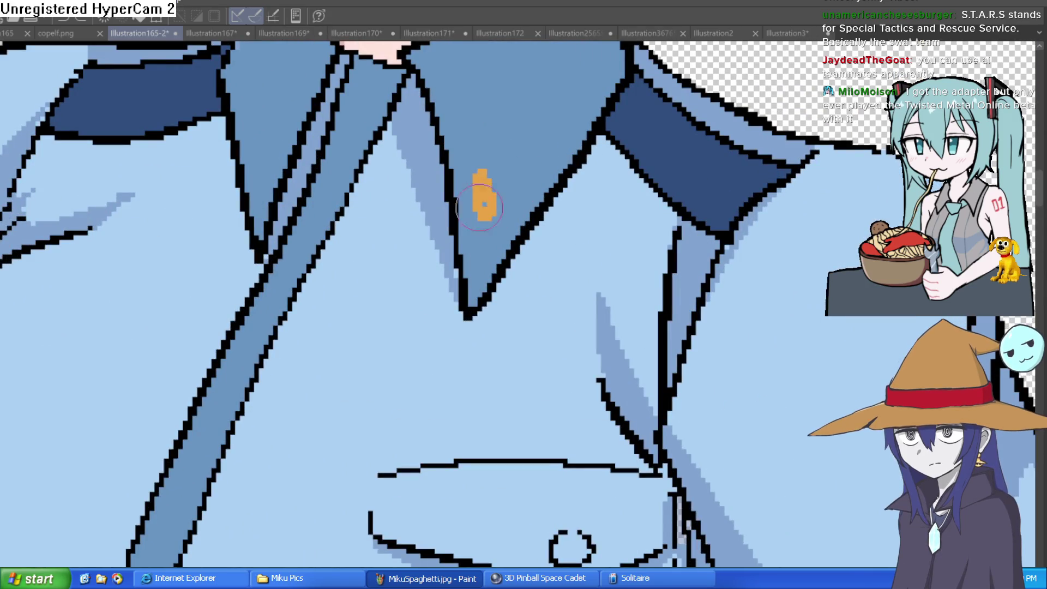
{"action": "left_click_drag", "start_coordinate": [274, 145], "coordinate": [267, 158]}
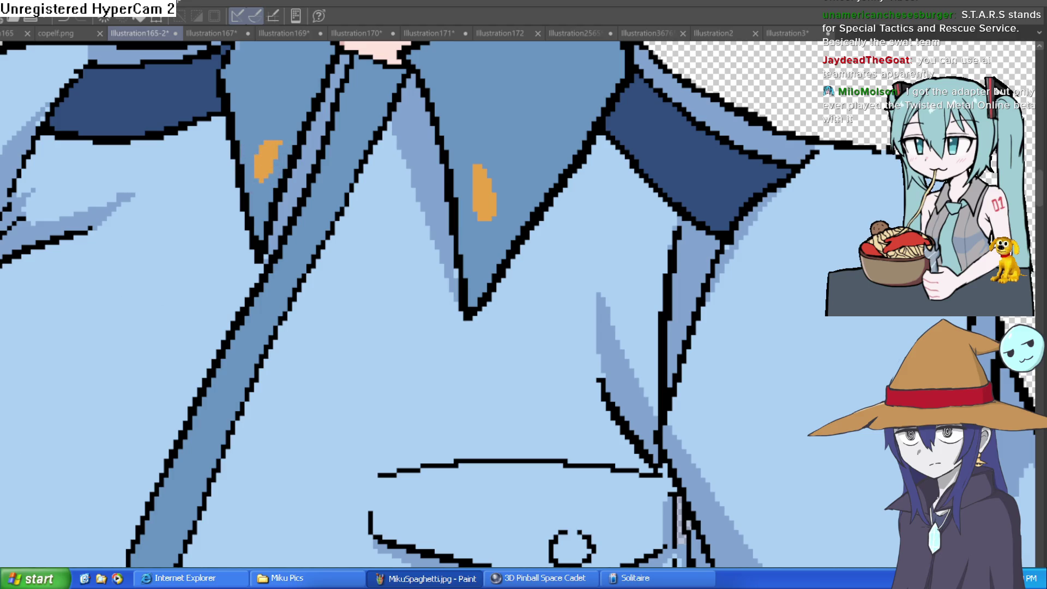
{"action": "left_click", "coordinate": [263, 154]}
{"action": "left_click", "coordinate": [477, 188]}
{"action": "mouse_move", "coordinate": [482, 180]}
{"action": "left_mouse_down"}
{"action": "mouse_move", "coordinate": [484, 213]}
{"action": "mouse_move", "coordinate": [480, 194]}
{"action": "left_mouse_up"}
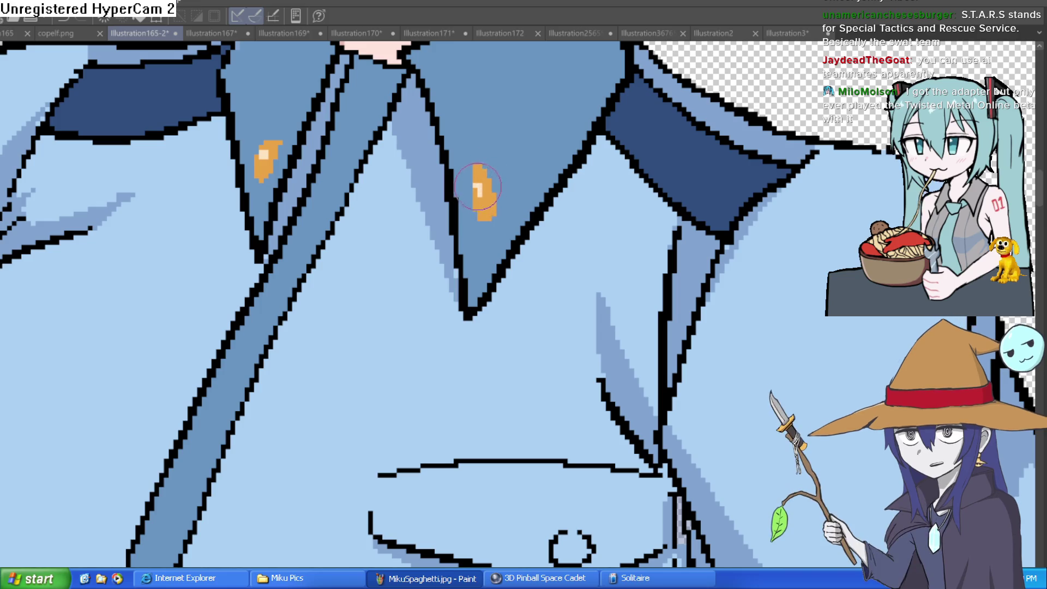
Outline the right and left orange collar pins in black, redrawing the right pin's outline.
{"action": "scroll", "coordinate": [542, 185], "scroll_direction": "down", "scroll_amount": 3}
{"action": "left_click_drag", "start_coordinate": [582, 197], "coordinate": [556, 219]}
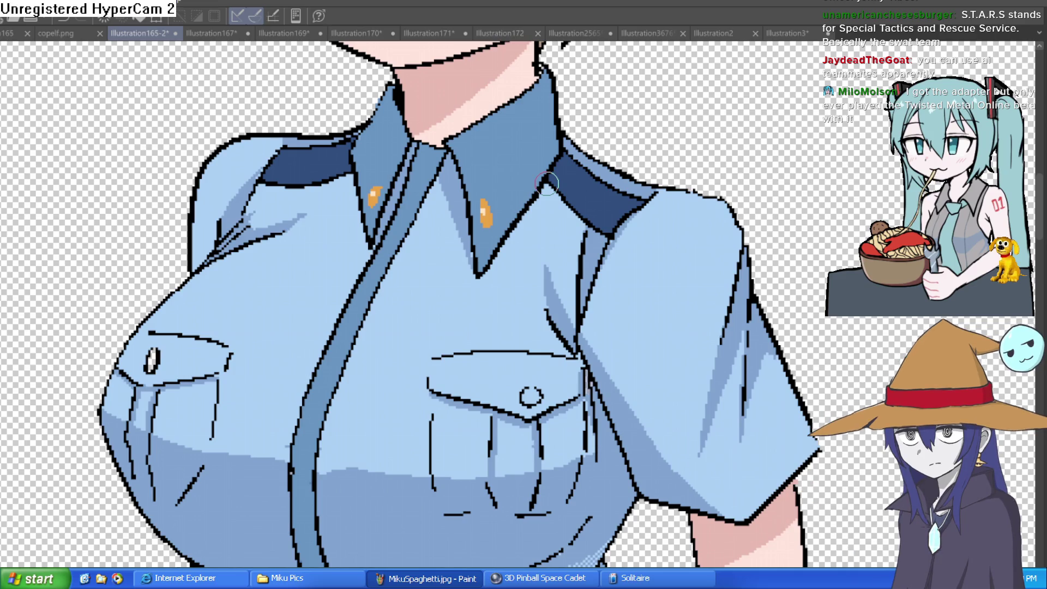
{"action": "scroll", "coordinate": [603, 187], "scroll_direction": "down", "scroll_amount": 5}
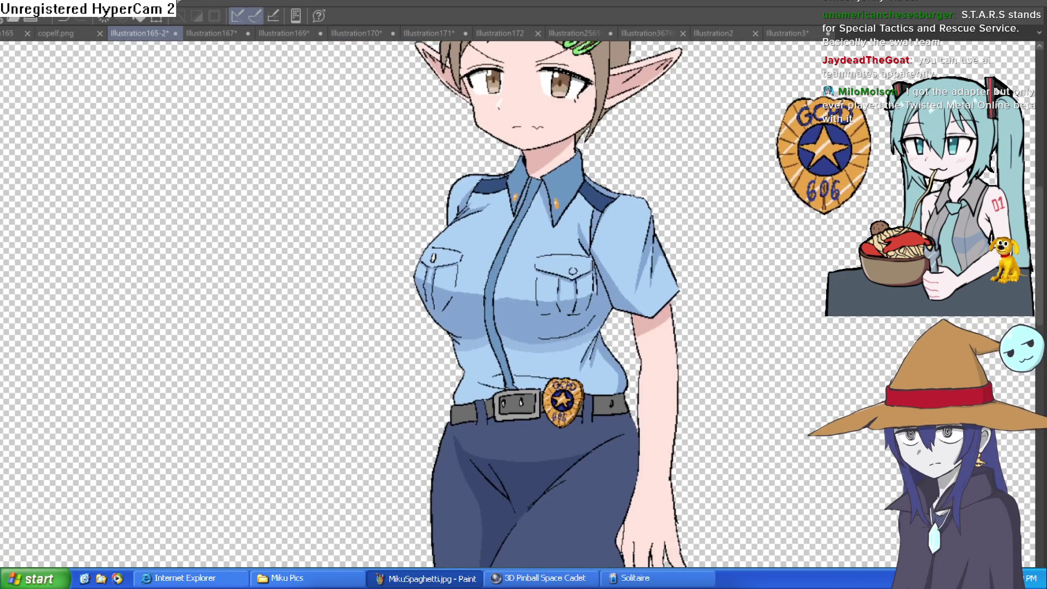
{"action": "scroll", "coordinate": [545, 188], "scroll_direction": "up", "scroll_amount": 5}
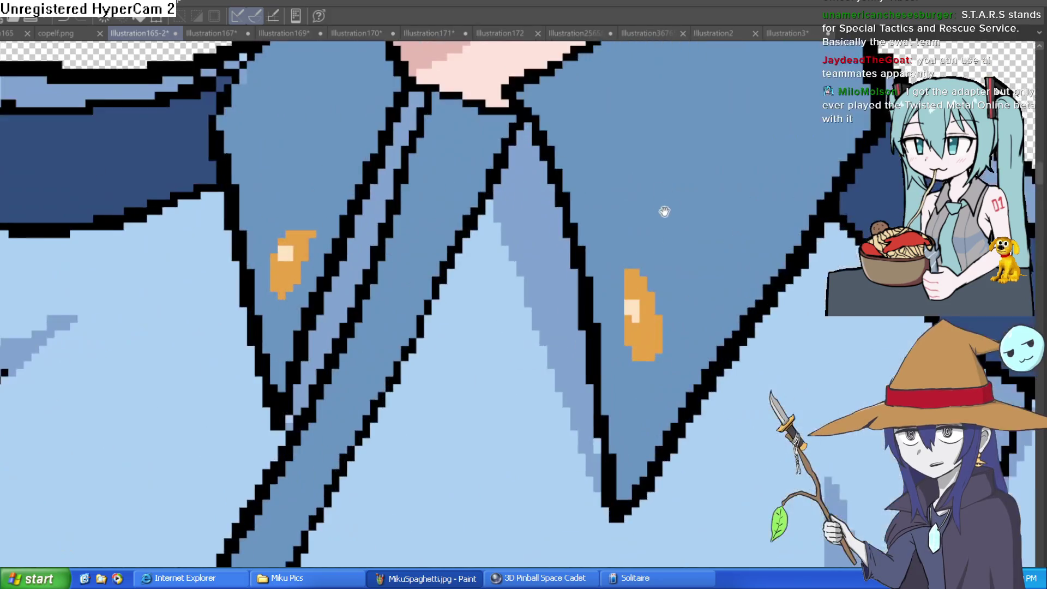
{"action": "left_click_drag", "start_coordinate": [665, 212], "coordinate": [526, 194]}
{"action": "mouse_move", "coordinate": [482, 246]}
{"action": "left_mouse_down"}
{"action": "mouse_move", "coordinate": [483, 332]}
{"action": "mouse_move", "coordinate": [529, 283]}
{"action": "left_mouse_up"}
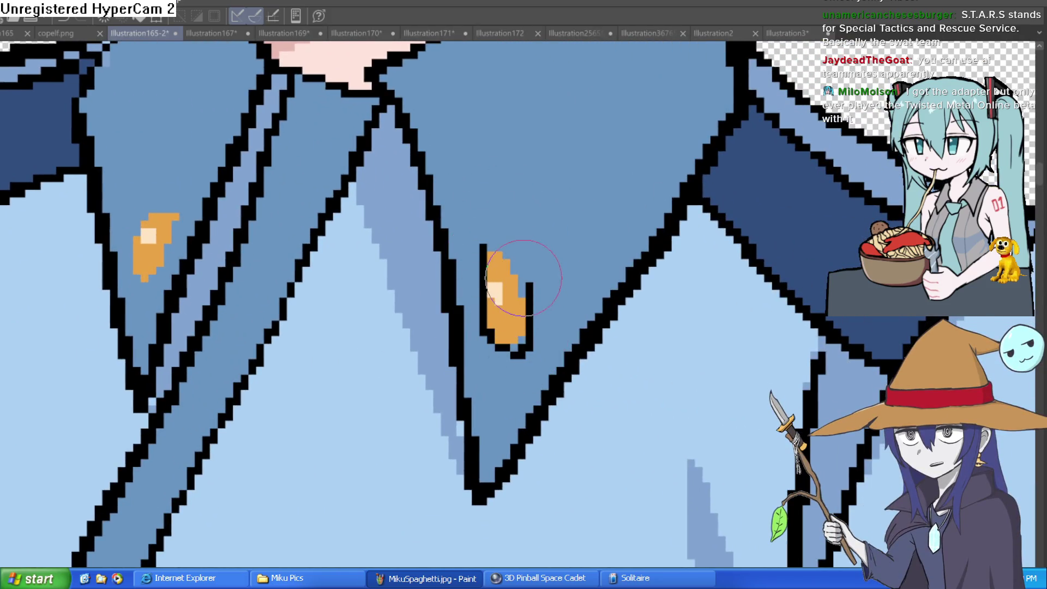
{"action": "key", "text": "ctrl+z"}
{"action": "mouse_move", "coordinate": [484, 256]}
{"action": "left_mouse_down"}
{"action": "mouse_move", "coordinate": [493, 322]}
{"action": "mouse_move", "coordinate": [511, 341]}
{"action": "mouse_move", "coordinate": [528, 311]}
{"action": "mouse_move", "coordinate": [498, 242]}
{"action": "left_mouse_up"}
{"action": "mouse_move", "coordinate": [163, 210]}
{"action": "left_mouse_down"}
{"action": "mouse_move", "coordinate": [137, 270]}
{"action": "mouse_move", "coordinate": [175, 240]}
{"action": "mouse_move", "coordinate": [164, 210]}
{"action": "left_mouse_up"}
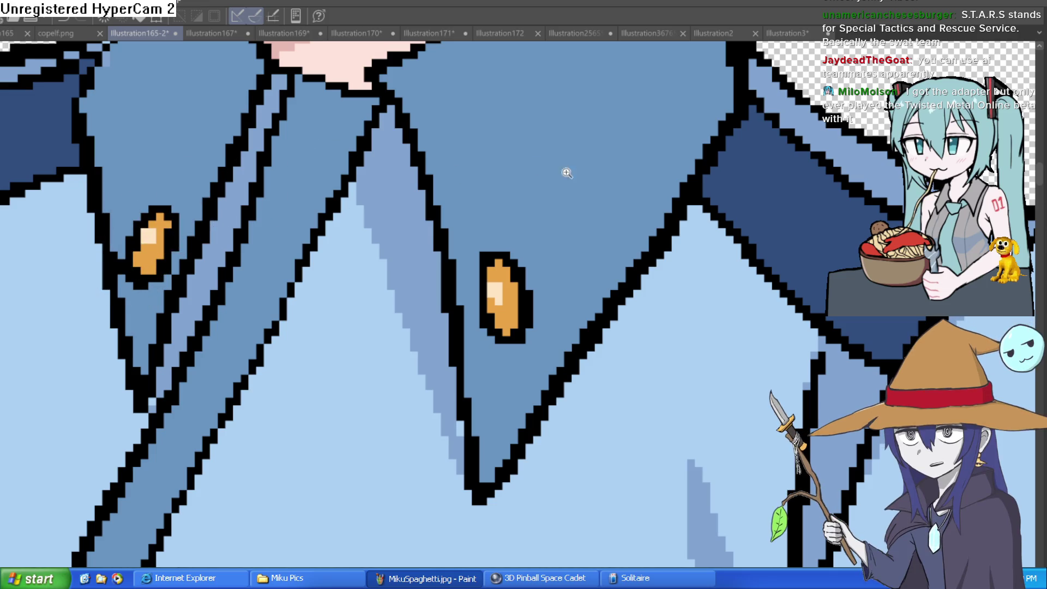
{"action": "scroll", "coordinate": [567, 172], "scroll_direction": "down", "scroll_amount": 2}
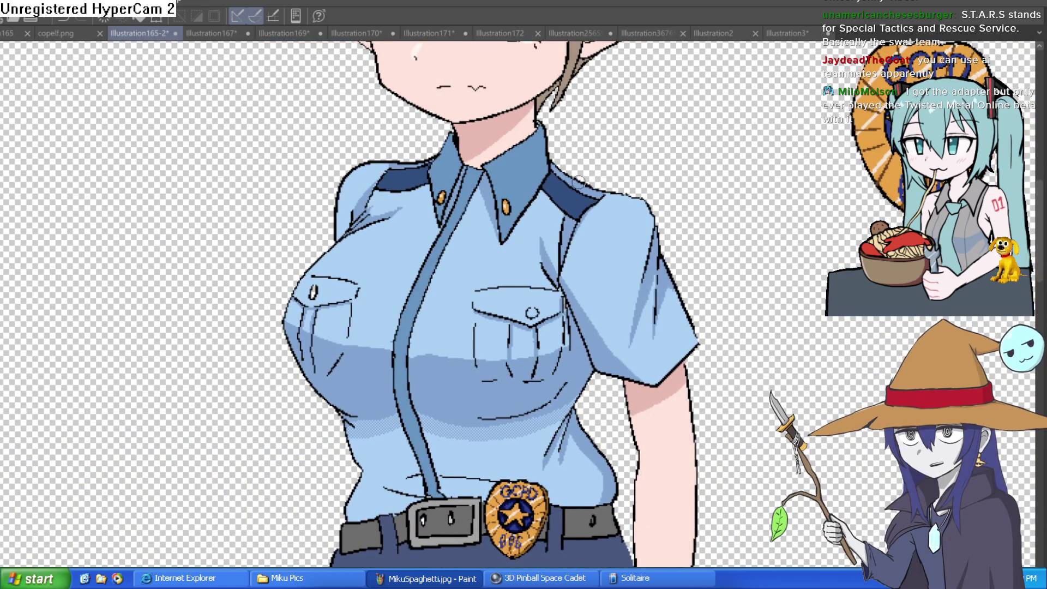
{"action": "scroll", "coordinate": [575, 205], "scroll_direction": "up", "scroll_amount": 1}
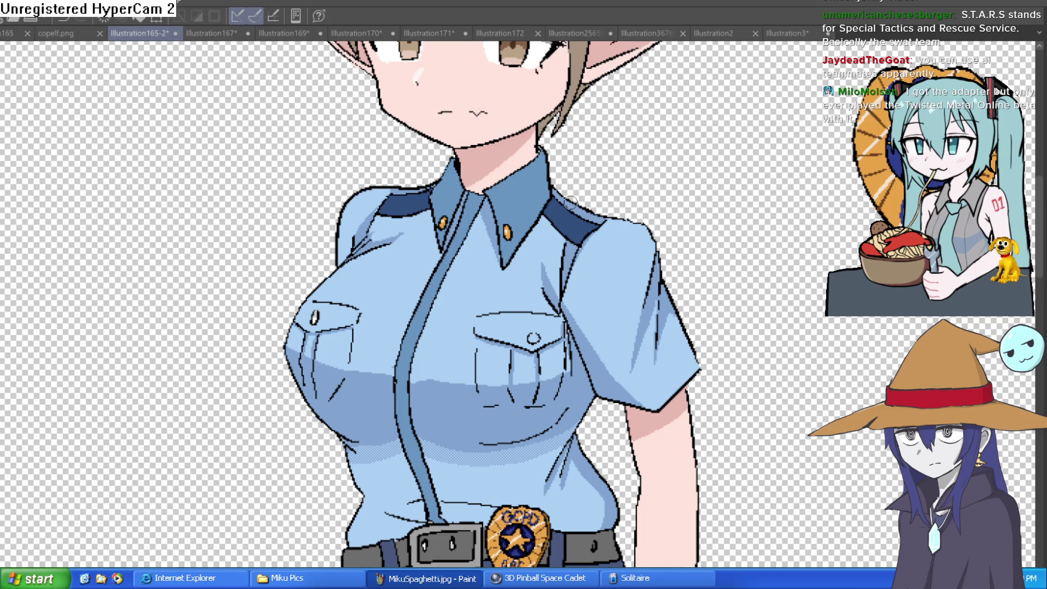
{"action": "mouse_move", "coordinate": [660, 253]}
{"action": "left_mouse_down"}
{"action": "mouse_move", "coordinate": [655, 206]}
{"action": "mouse_move", "coordinate": [650, 240]}
{"action": "mouse_move", "coordinate": [641, 131]}
{"action": "left_mouse_up"}
{"action": "scroll", "coordinate": [656, 206], "scroll_direction": "down", "scroll_amount": 3}
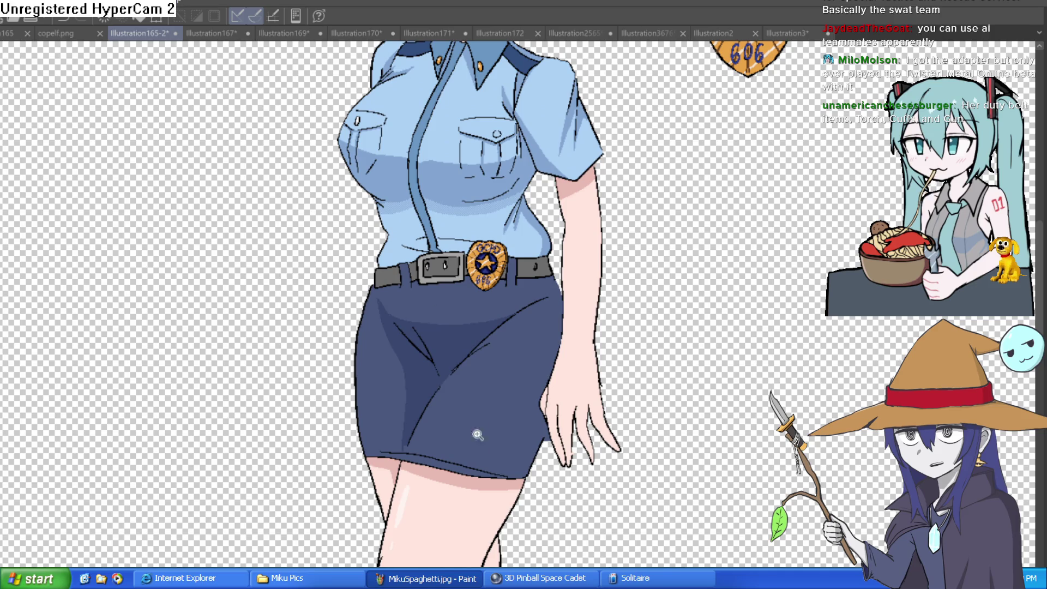
Paint a solid skin-pink triangular notch into the skirt hem.
{"action": "scroll", "coordinate": [477, 435], "scroll_direction": "up", "scroll_amount": 5}
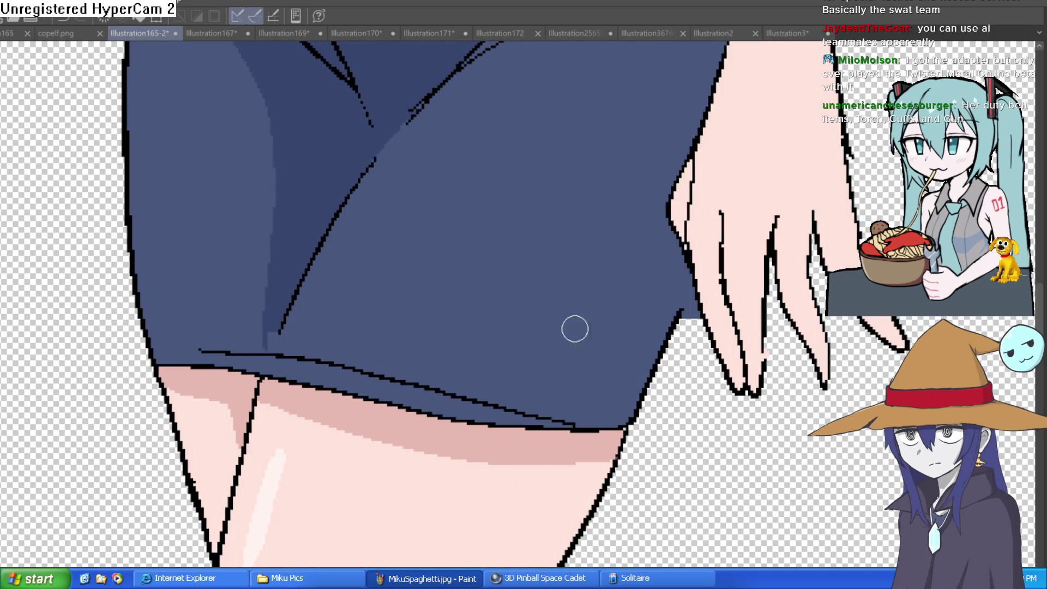
{"action": "left_click_drag", "start_coordinate": [559, 429], "coordinate": [600, 431]}
{"action": "mouse_move", "coordinate": [596, 391]}
{"action": "left_mouse_down"}
{"action": "mouse_move", "coordinate": [592, 414]}
{"action": "mouse_move", "coordinate": [567, 431]}
{"action": "mouse_move", "coordinate": [600, 376]}
{"action": "left_mouse_up"}
{"action": "scroll", "coordinate": [655, 373], "scroll_direction": "down", "scroll_amount": 5}
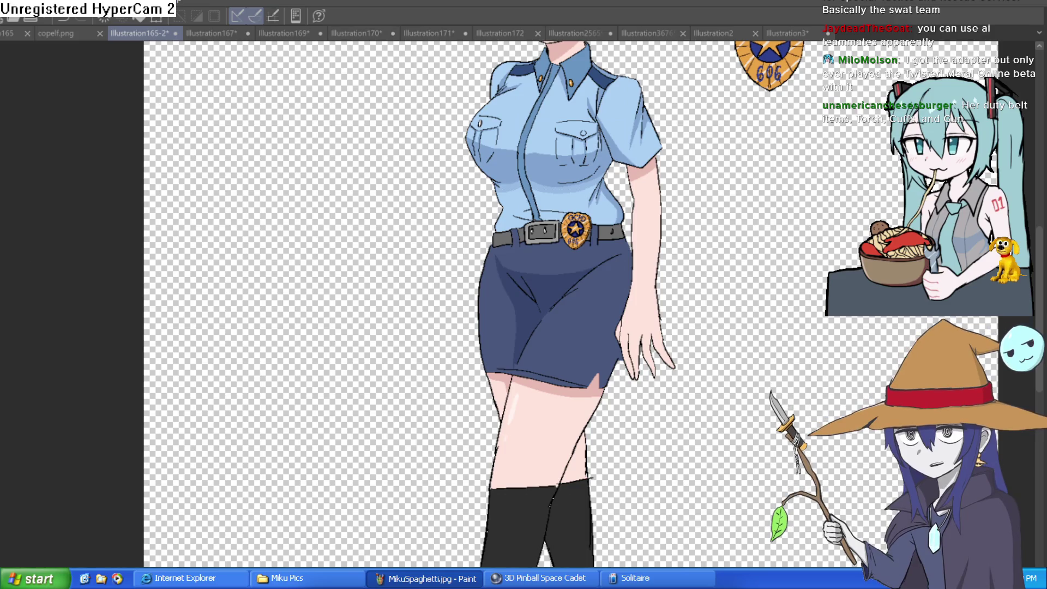
Ink a black outline around the new slit.
{"action": "scroll", "coordinate": [602, 382], "scroll_direction": "up", "scroll_amount": 5}
{"action": "mouse_move", "coordinate": [491, 428]}
{"action": "left_mouse_down"}
{"action": "mouse_move", "coordinate": [551, 346]}
{"action": "mouse_move", "coordinate": [565, 416]}
{"action": "mouse_move", "coordinate": [556, 355]}
{"action": "left_mouse_up"}
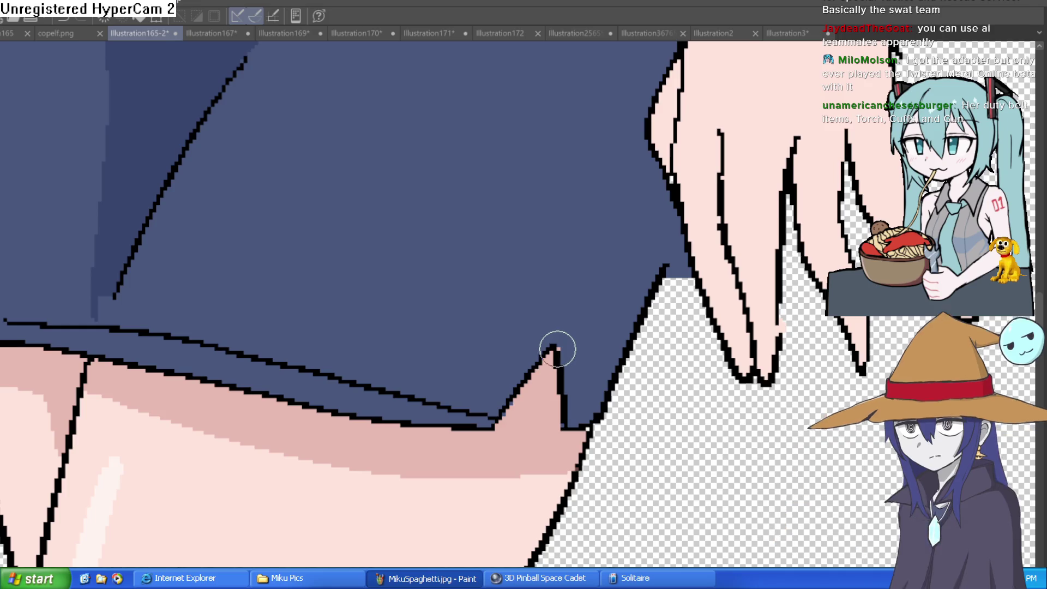
{"action": "scroll", "coordinate": [672, 357], "scroll_direction": "down", "scroll_amount": 5}
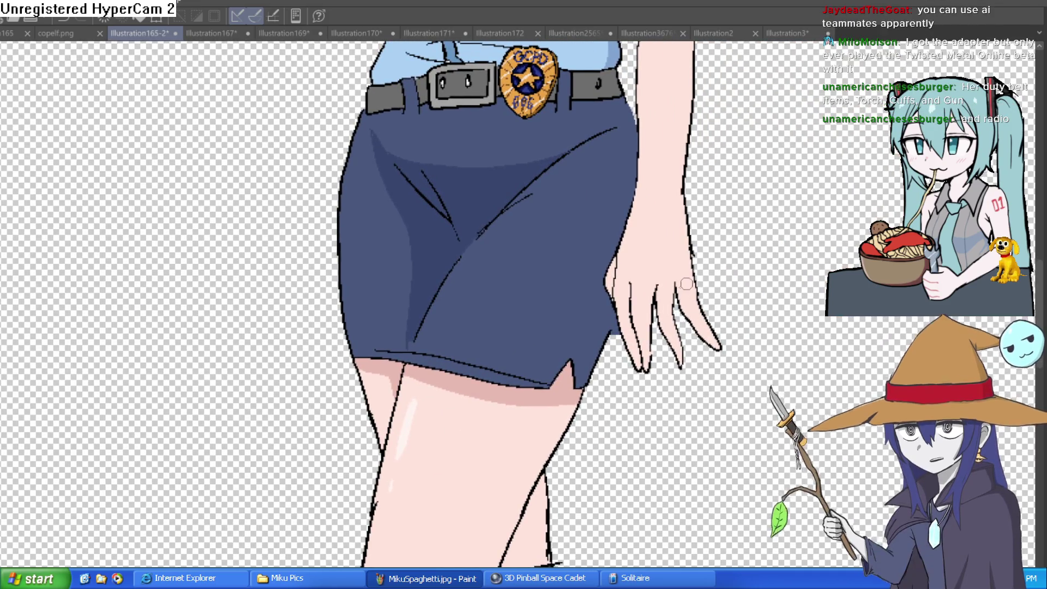
{"action": "scroll", "coordinate": [685, 273], "scroll_direction": "down", "scroll_amount": 2}
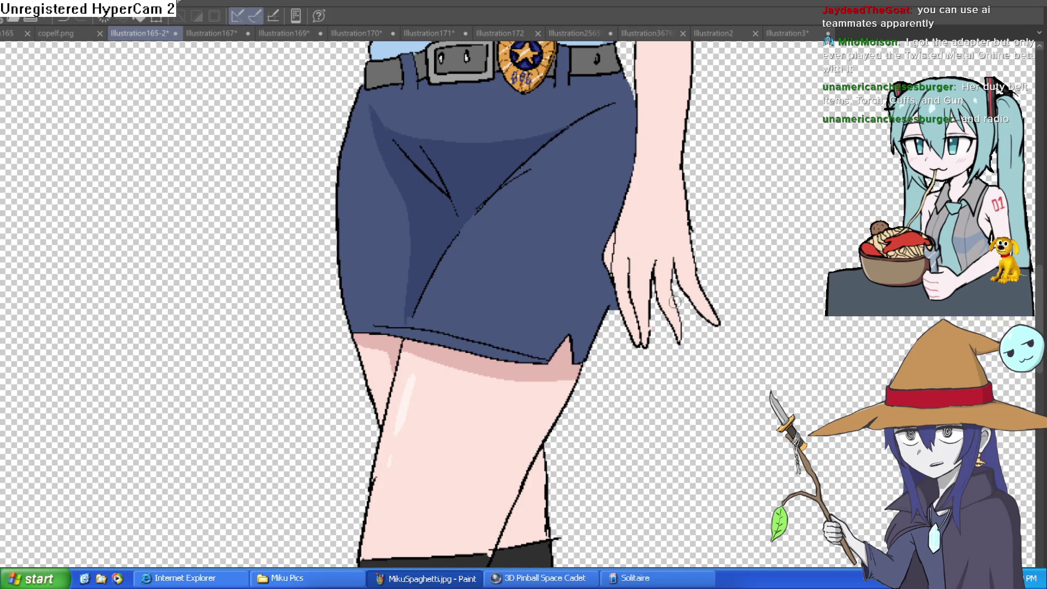
{"action": "scroll", "coordinate": [675, 301], "scroll_direction": "down", "scroll_amount": 5}
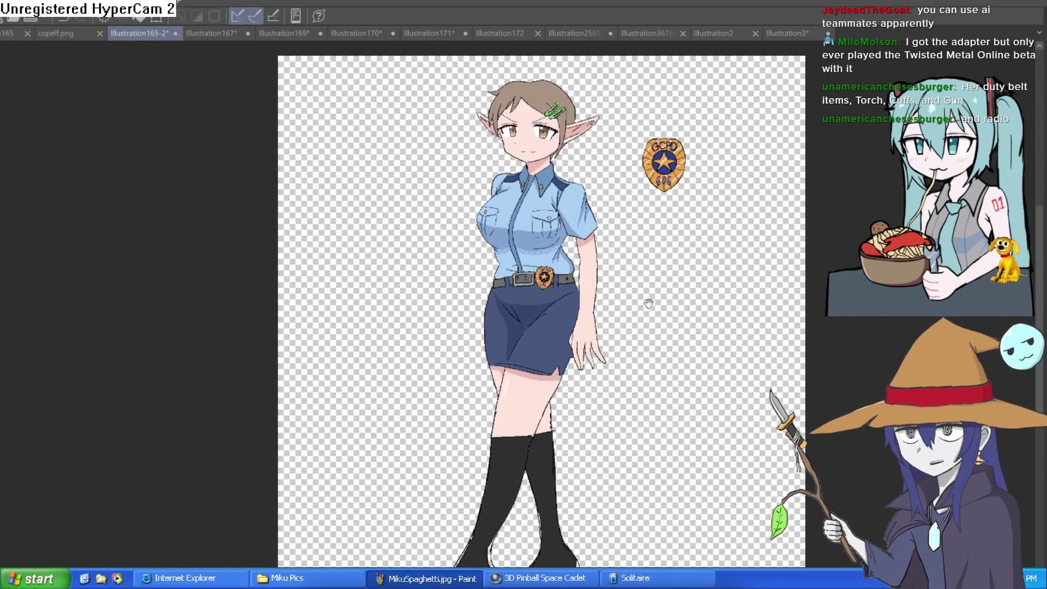
{"action": "scroll", "coordinate": [637, 236], "scroll_direction": "up", "scroll_amount": 4}
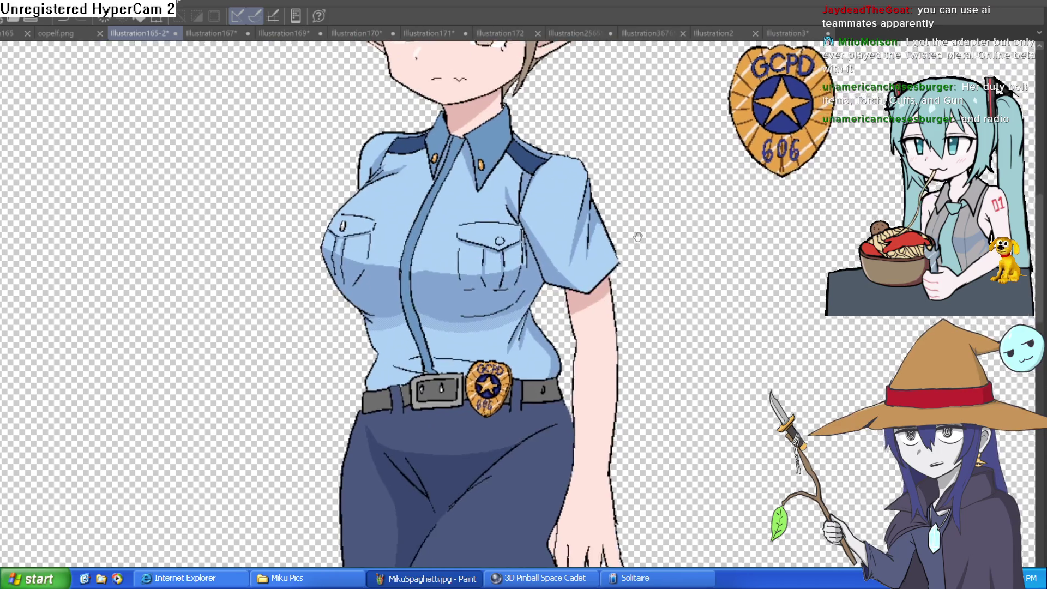
{"action": "left_click_drag", "start_coordinate": [638, 237], "coordinate": [583, 208]}
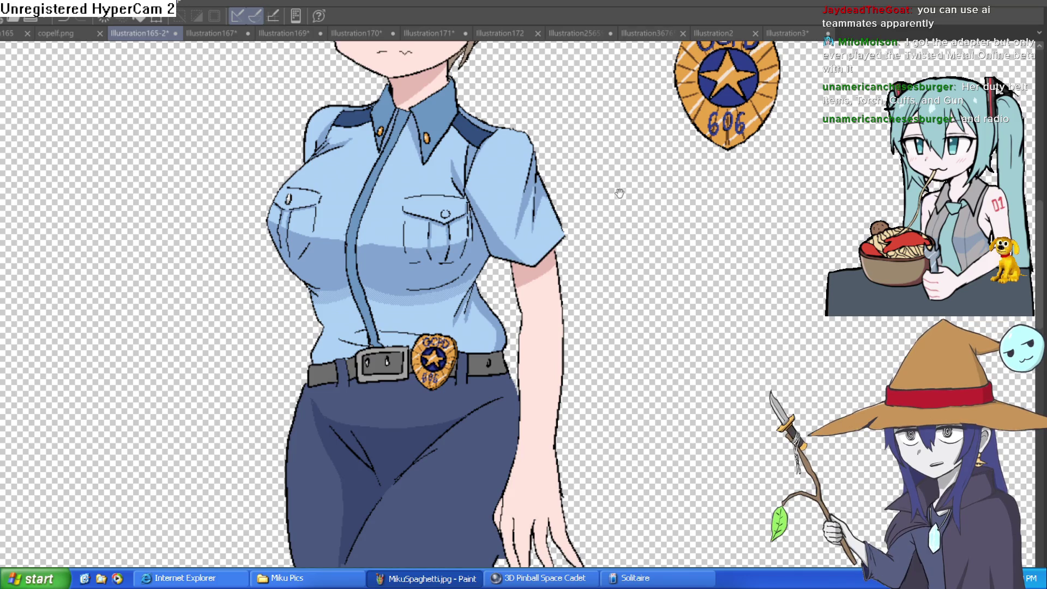
{"action": "scroll", "coordinate": [619, 193], "scroll_direction": "down", "scroll_amount": 4}
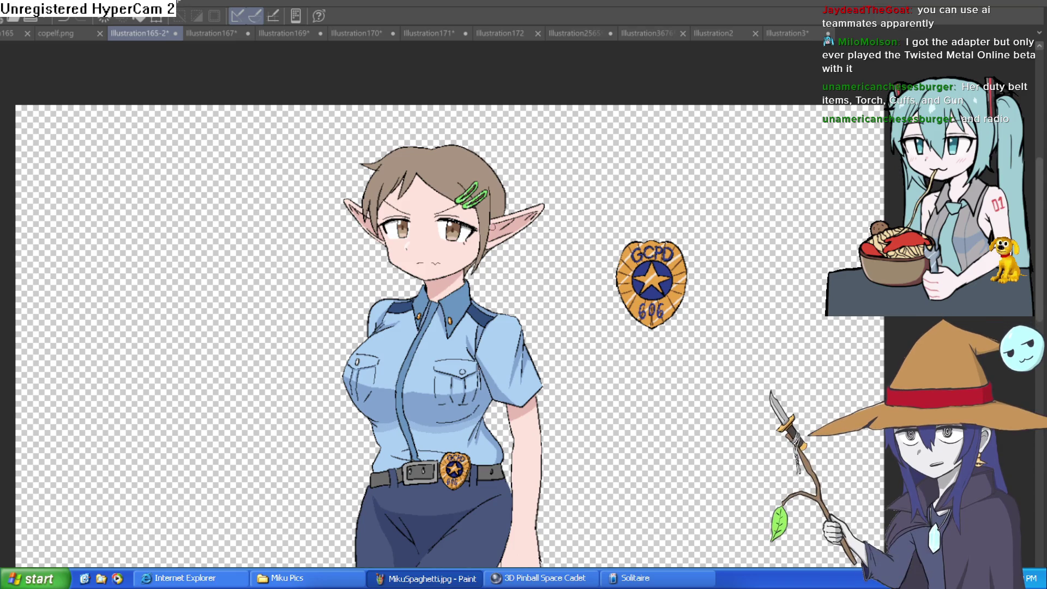
Zoom and pan around the elf policewoman illustration, checking the head and badge.
{"action": "scroll", "coordinate": [574, 349], "scroll_direction": "down", "scroll_amount": 5}
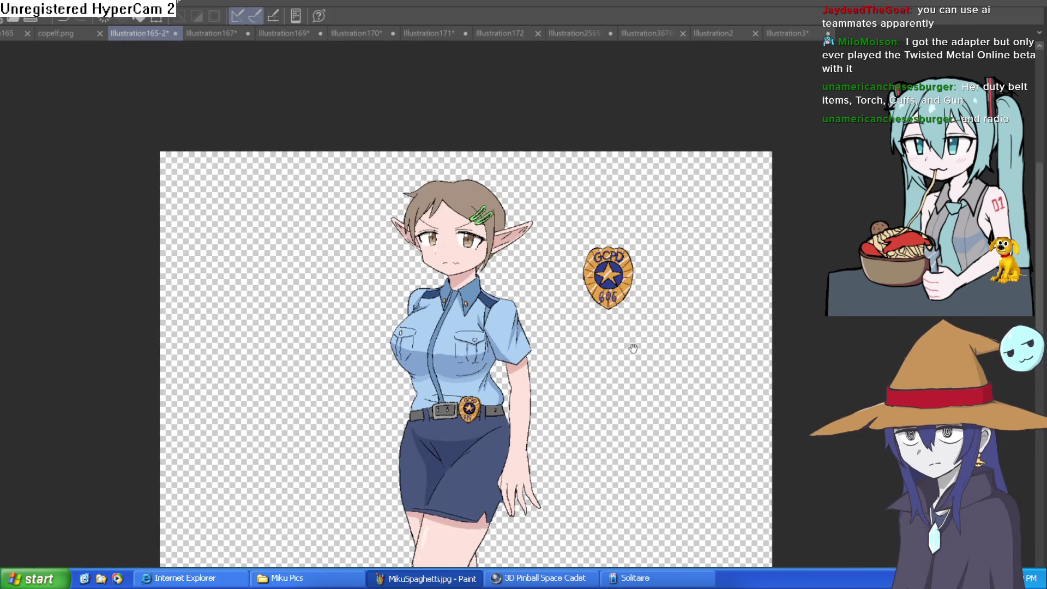
{"action": "scroll", "coordinate": [540, 218], "scroll_direction": "up", "scroll_amount": 4}
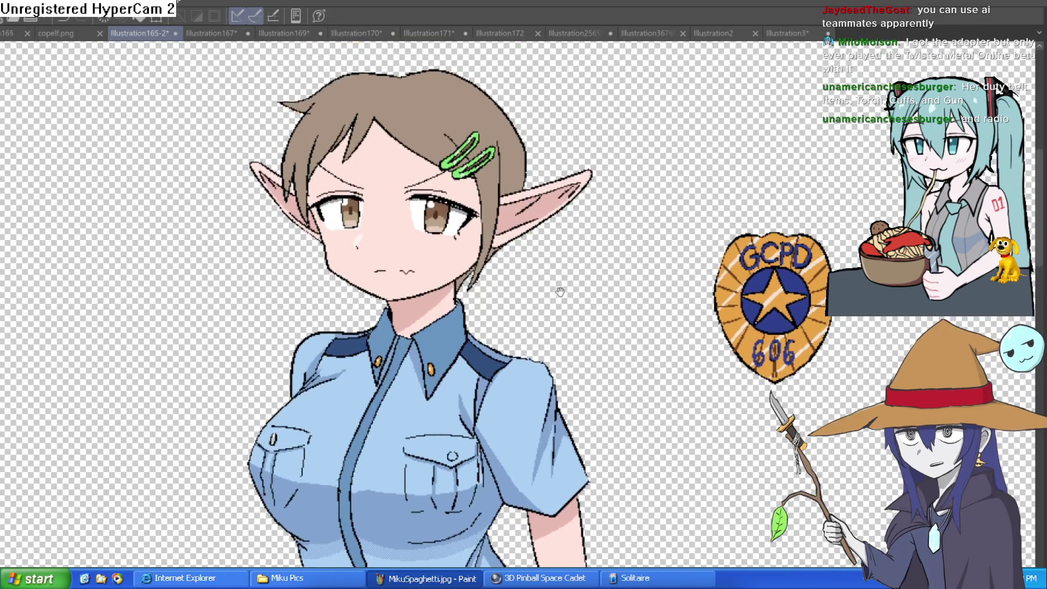
{"action": "scroll", "coordinate": [617, 223], "scroll_direction": "down", "scroll_amount": 5}
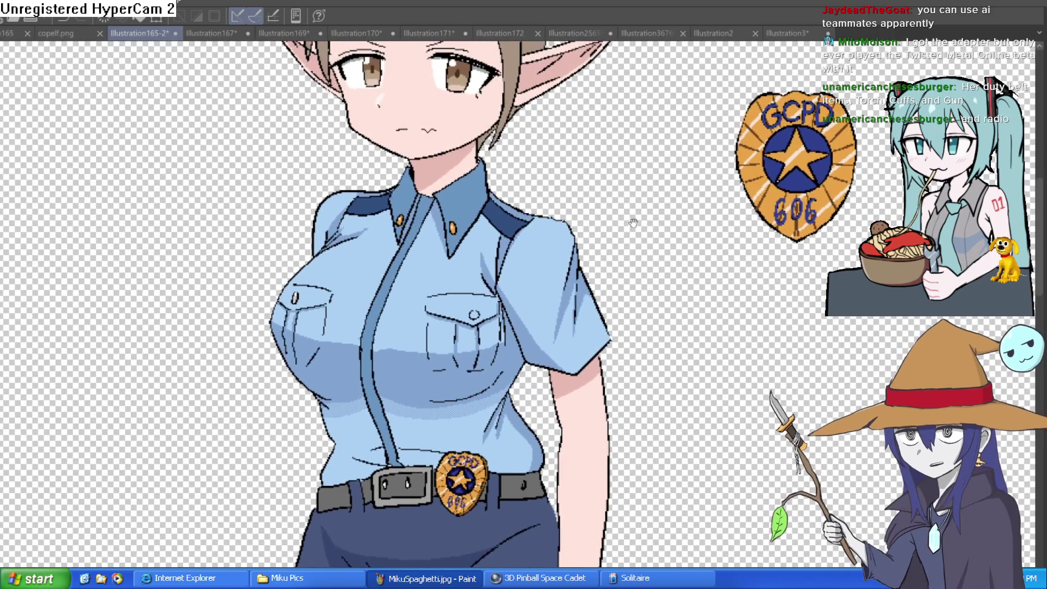
{"action": "scroll", "coordinate": [617, 223], "scroll_direction": "down", "scroll_amount": 2}
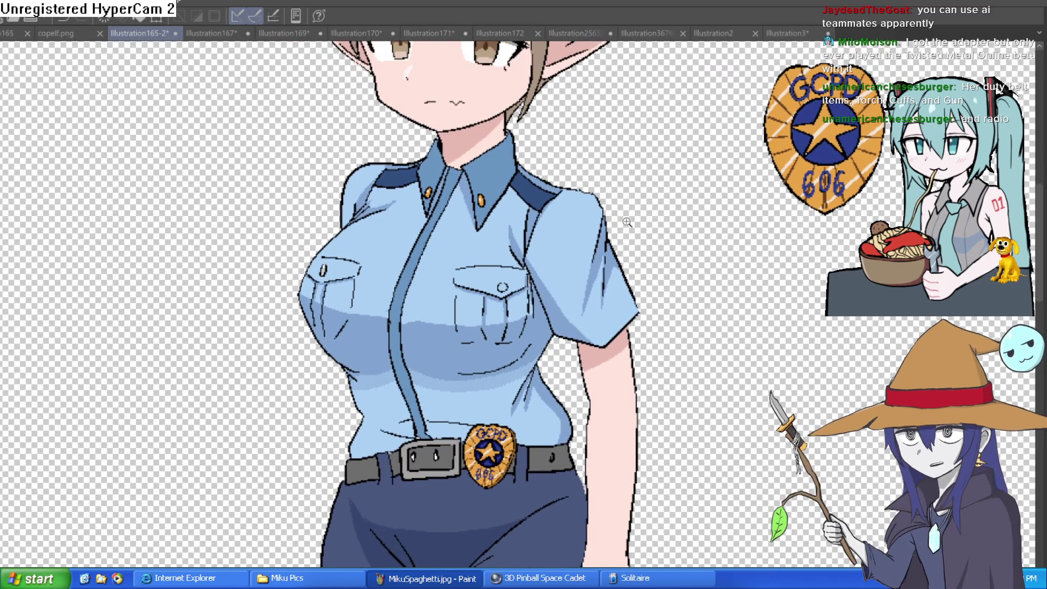
{"action": "scroll", "coordinate": [627, 206], "scroll_direction": "down", "scroll_amount": 1}
{"action": "scroll", "coordinate": [667, 175], "scroll_direction": "down", "scroll_amount": 1}
{"action": "scroll", "coordinate": [602, 235], "scroll_direction": "up", "scroll_amount": 1}
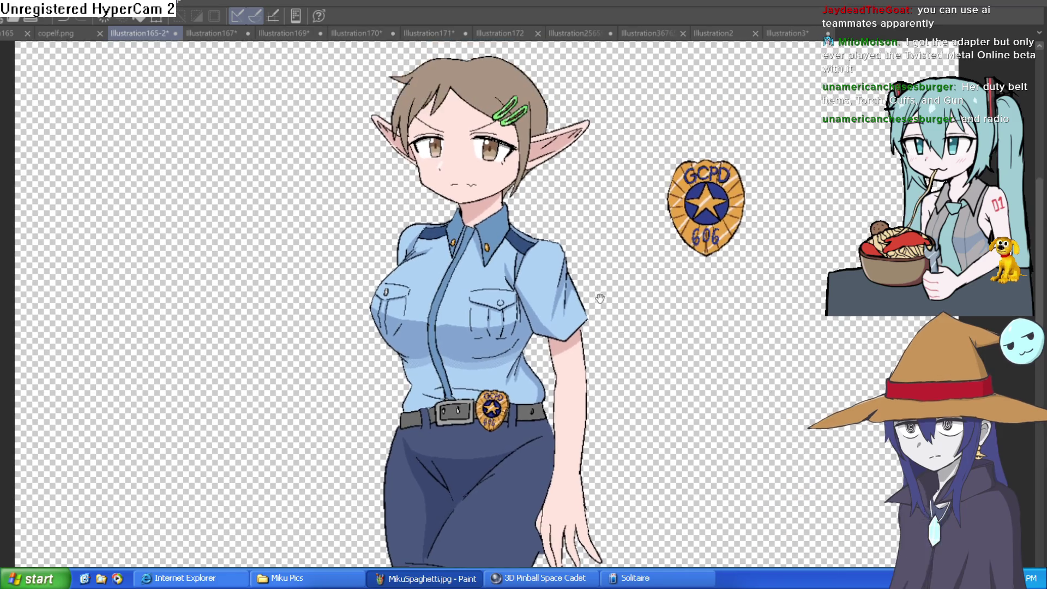
{"action": "scroll", "coordinate": [602, 285], "scroll_direction": "down", "scroll_amount": 1}
{"action": "scroll", "coordinate": [586, 235], "scroll_direction": "up", "scroll_amount": 1}
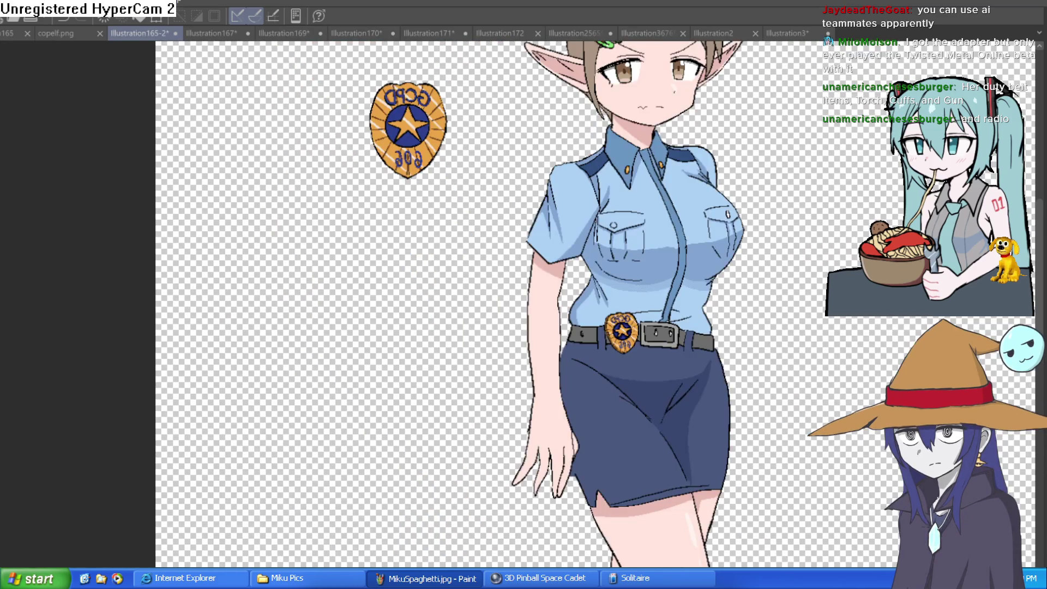
{"action": "mouse_move", "coordinate": [633, 176]}
{"action": "left_mouse_down"}
{"action": "mouse_move", "coordinate": [639, 314]}
{"action": "mouse_move", "coordinate": [624, 349]}
{"action": "left_mouse_up"}
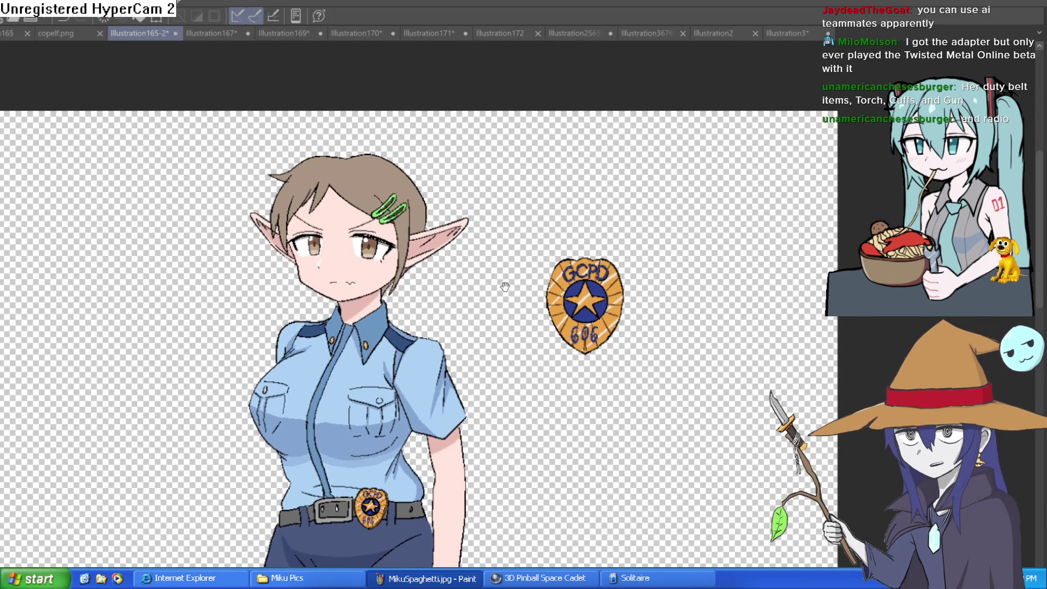
{"action": "scroll", "coordinate": [605, 257], "scroll_direction": "up", "scroll_amount": 1}
{"action": "scroll", "coordinate": [671, 271], "scroll_direction": "up", "scroll_amount": 2}
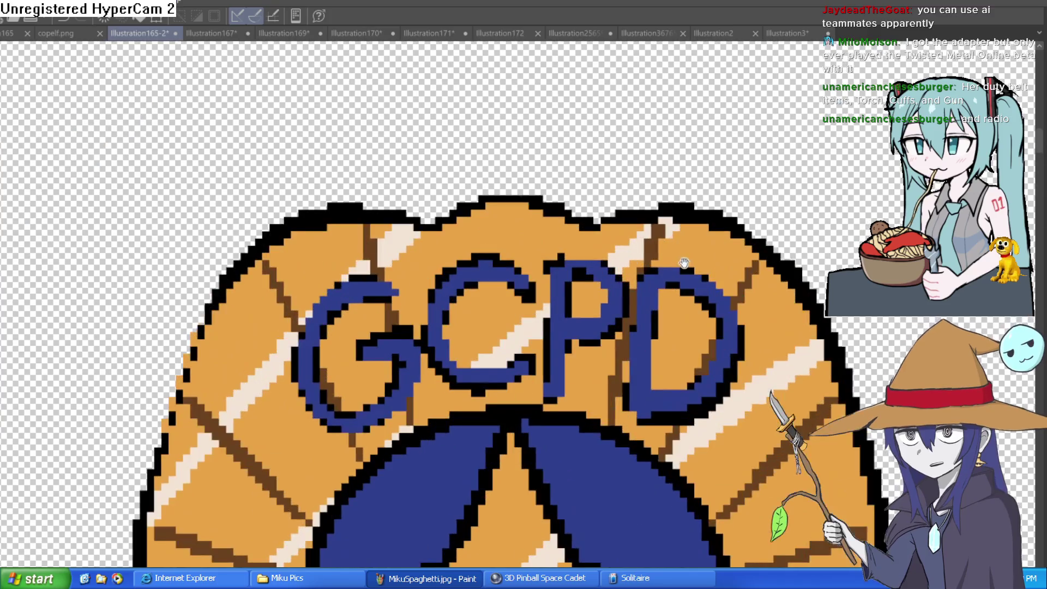
{"action": "scroll", "coordinate": [676, 245], "scroll_direction": "down", "scroll_amount": 4}
{"action": "scroll", "coordinate": [677, 241], "scroll_direction": "down", "scroll_amount": 2}
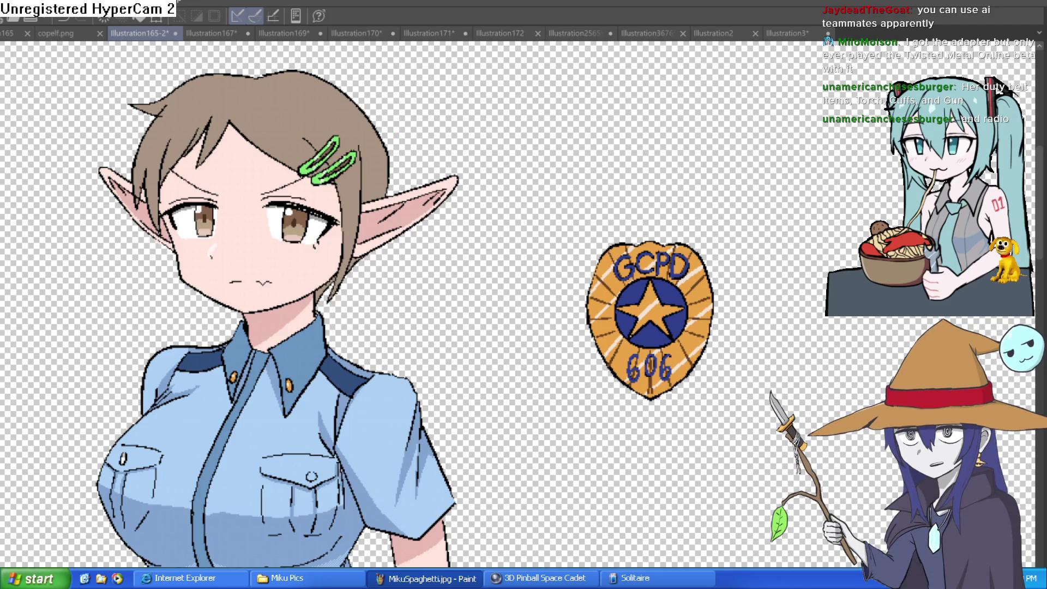
In Construct 3, move the goblin sprite right and the red demon-girl sprite left into the scene.
{"action": "key", "text": "alt+Tab"}
{"action": "mouse_move", "coordinate": [273, 266]}
{"action": "left_mouse_down"}
{"action": "mouse_move", "coordinate": [289, 303]}
{"action": "mouse_move", "coordinate": [390, 306]}
{"action": "left_mouse_up"}
{"action": "left_click_drag", "start_coordinate": [910, 329], "coordinate": [730, 320]}
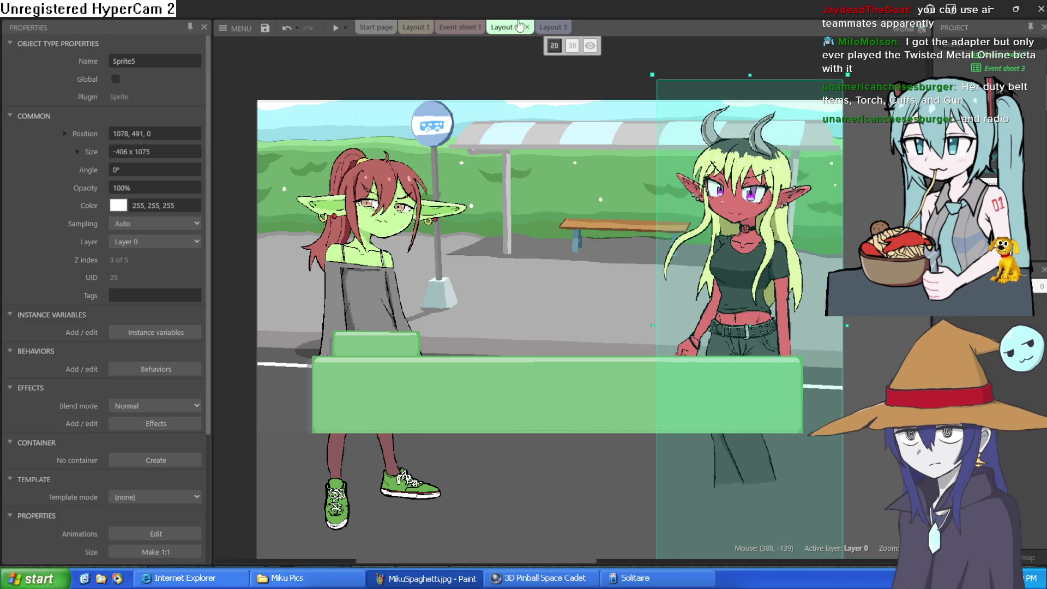
In Layout 3, nudge the cat-girl Sprite2 into place, deselect it, and minimize Construct 3.
{"action": "left_click", "coordinate": [550, 28]}
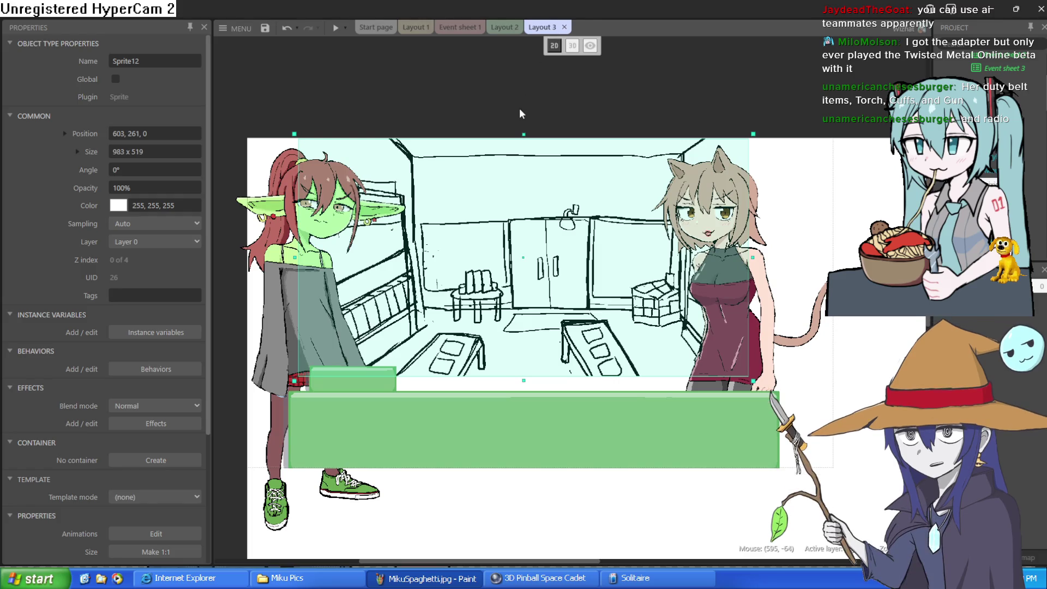
{"action": "mouse_move", "coordinate": [749, 307]}
{"action": "left_mouse_down"}
{"action": "mouse_move", "coordinate": [747, 288]}
{"action": "mouse_move", "coordinate": [746, 313]}
{"action": "left_mouse_up"}
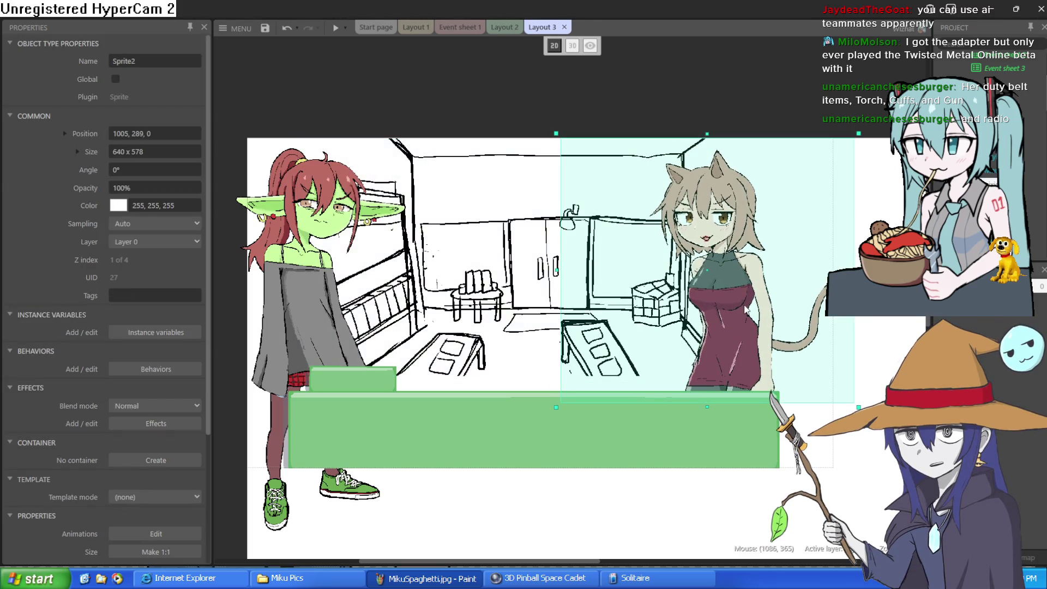
{"action": "scroll", "coordinate": [733, 280], "scroll_direction": "up", "scroll_amount": 5}
{"action": "scroll", "coordinate": [774, 270], "scroll_direction": "down", "scroll_amount": 4}
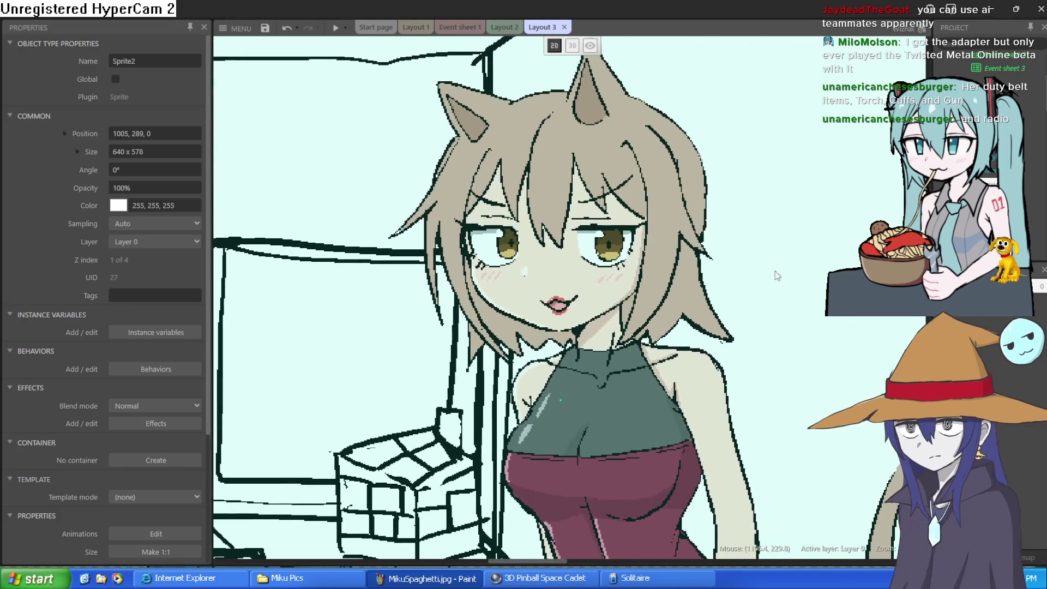
{"action": "scroll", "coordinate": [803, 192], "scroll_direction": "down", "scroll_amount": 1}
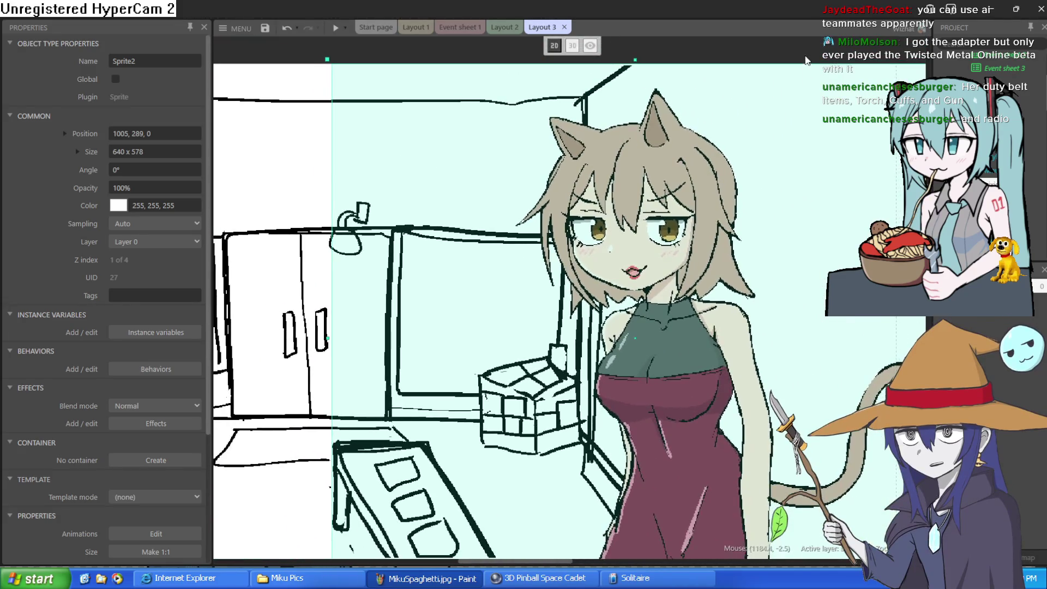
{"action": "left_click", "coordinate": [800, 41]}
{"action": "scroll", "coordinate": [662, 228], "scroll_direction": "down", "scroll_amount": 5}
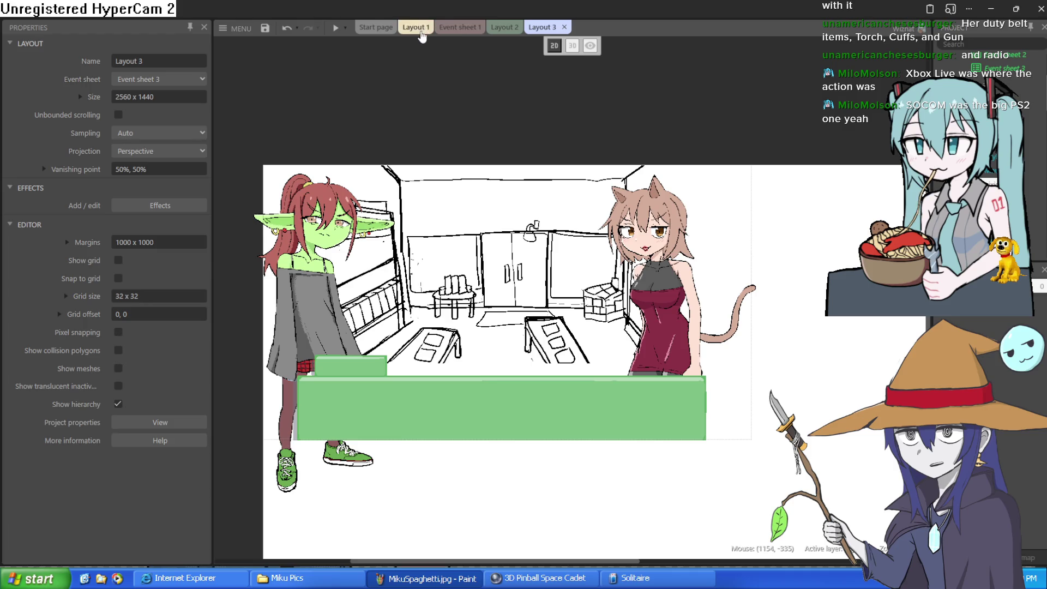
{"action": "left_click", "coordinate": [985, 10]}
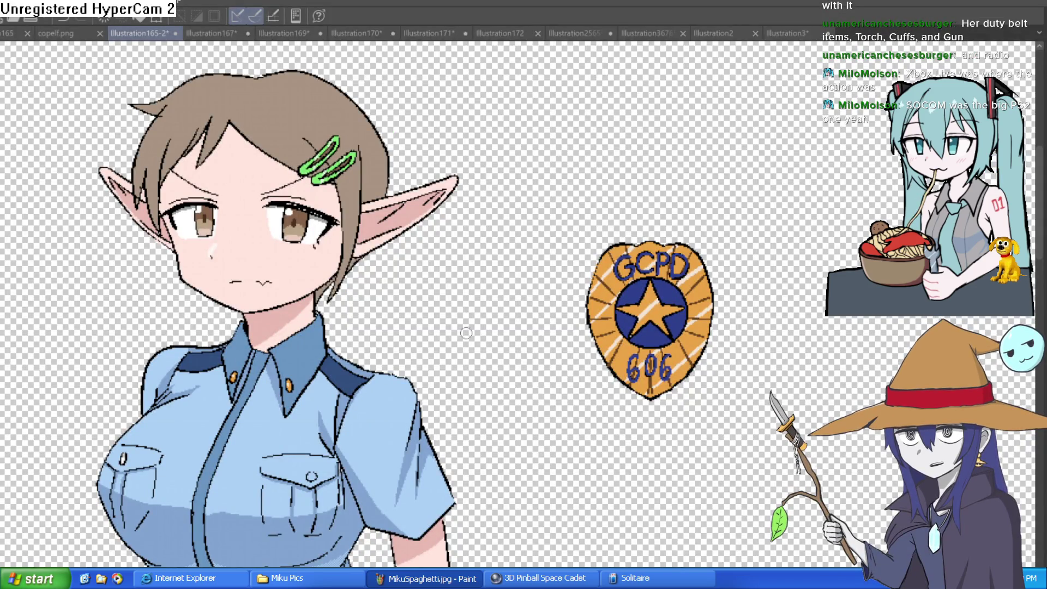
Zoom into the shirt pocket and fill the button circle, including its top gap, in orange.
{"action": "mouse_move", "coordinate": [531, 435]}
{"action": "left_mouse_down"}
{"action": "mouse_move", "coordinate": [538, 233]}
{"action": "mouse_move", "coordinate": [493, 187]}
{"action": "left_mouse_up"}
{"action": "scroll", "coordinate": [537, 234], "scroll_direction": "down", "scroll_amount": 2}
{"action": "scroll", "coordinate": [392, 153], "scroll_direction": "up", "scroll_amount": 3}
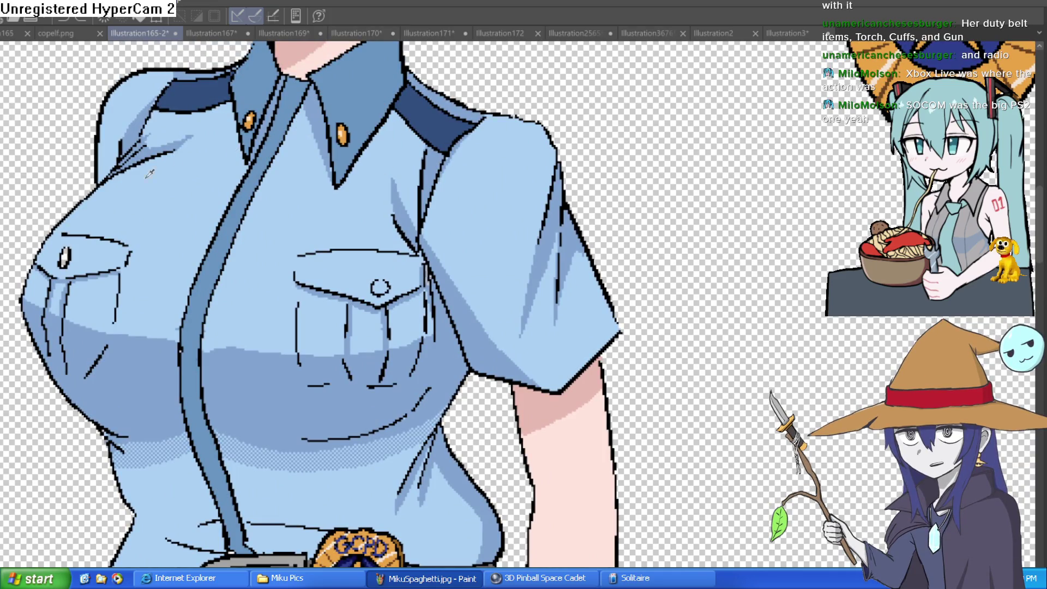
{"action": "scroll", "coordinate": [407, 261], "scroll_direction": "up", "scroll_amount": 3}
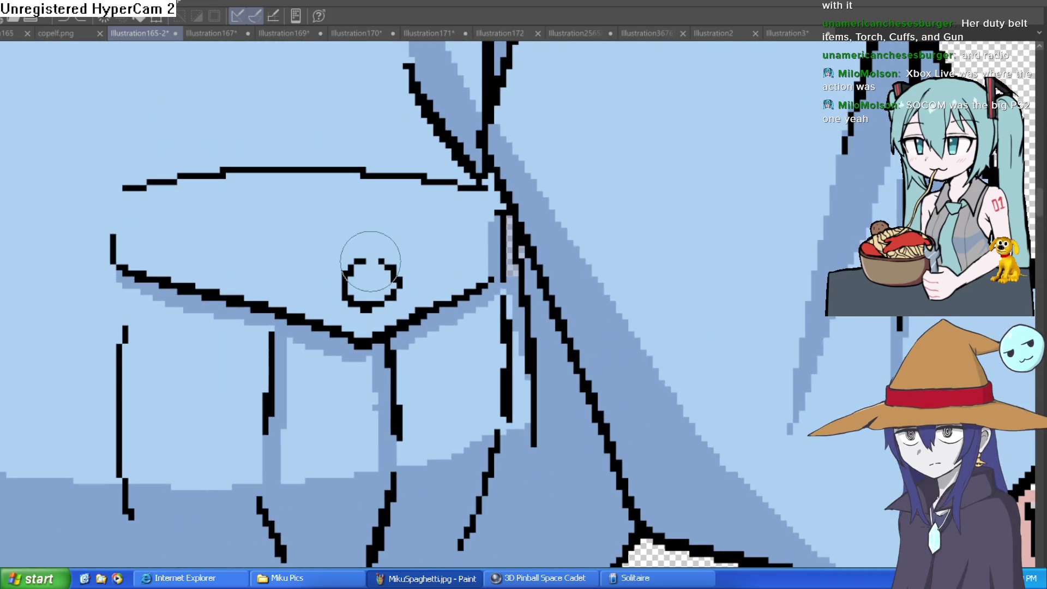
{"action": "left_click", "coordinate": [372, 261]}
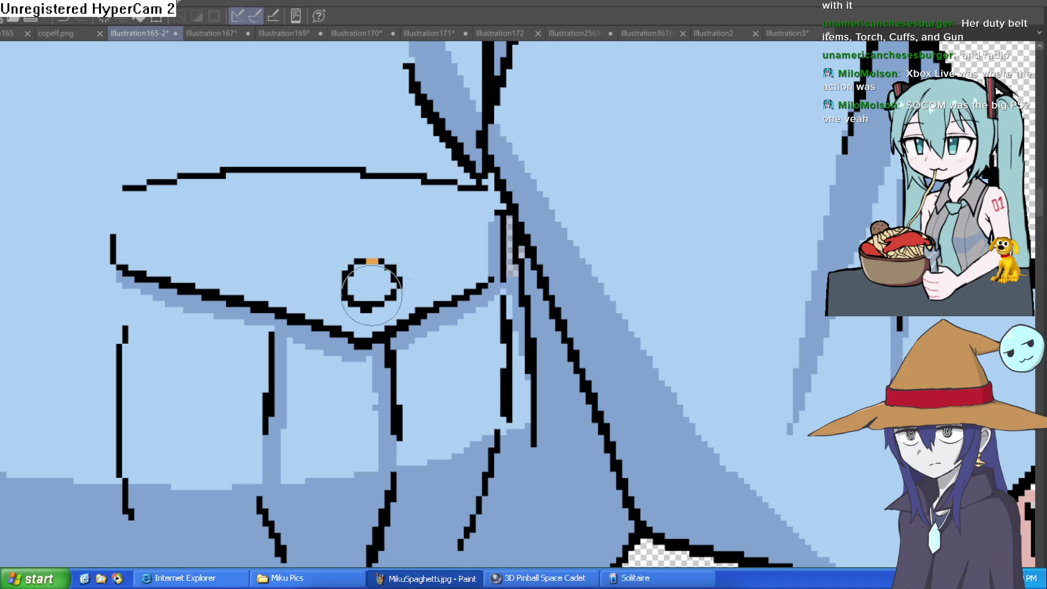
{"action": "left_click", "coordinate": [363, 283]}
{"action": "scroll", "coordinate": [688, 266], "scroll_direction": "down", "scroll_amount": 3}
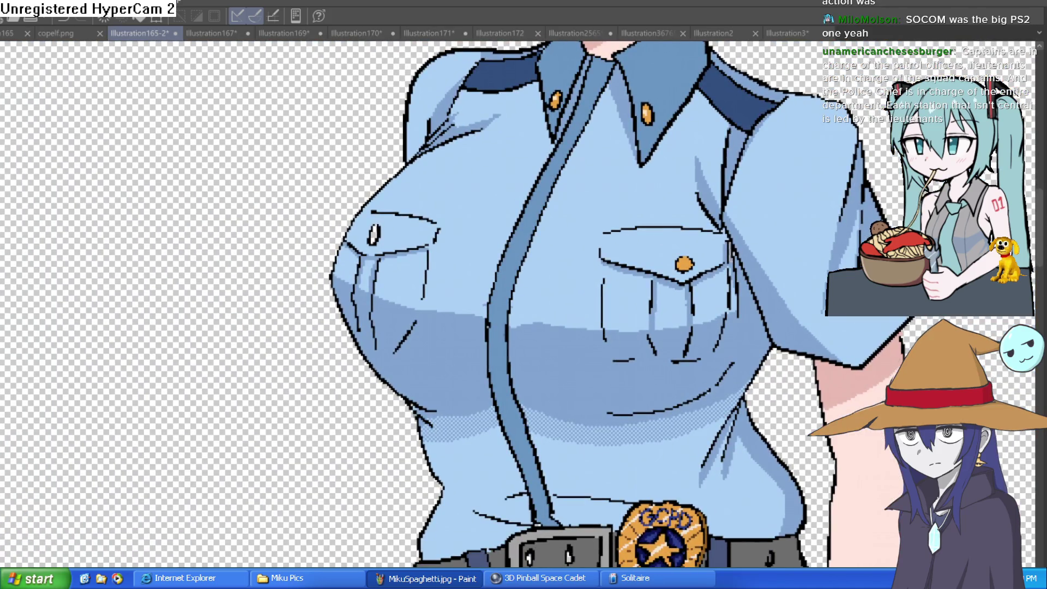
{"action": "scroll", "coordinate": [395, 234], "scroll_direction": "up", "scroll_amount": 4}
{"action": "scroll", "coordinate": [436, 200], "scroll_direction": "down", "scroll_amount": 4}
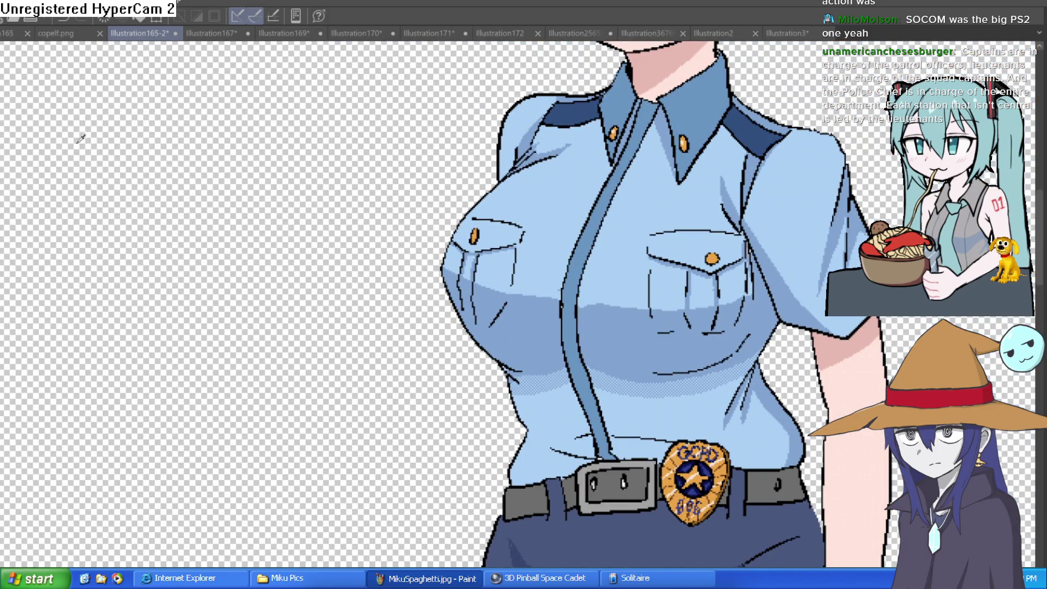
{"action": "scroll", "coordinate": [676, 135], "scroll_direction": "up", "scroll_amount": 4}
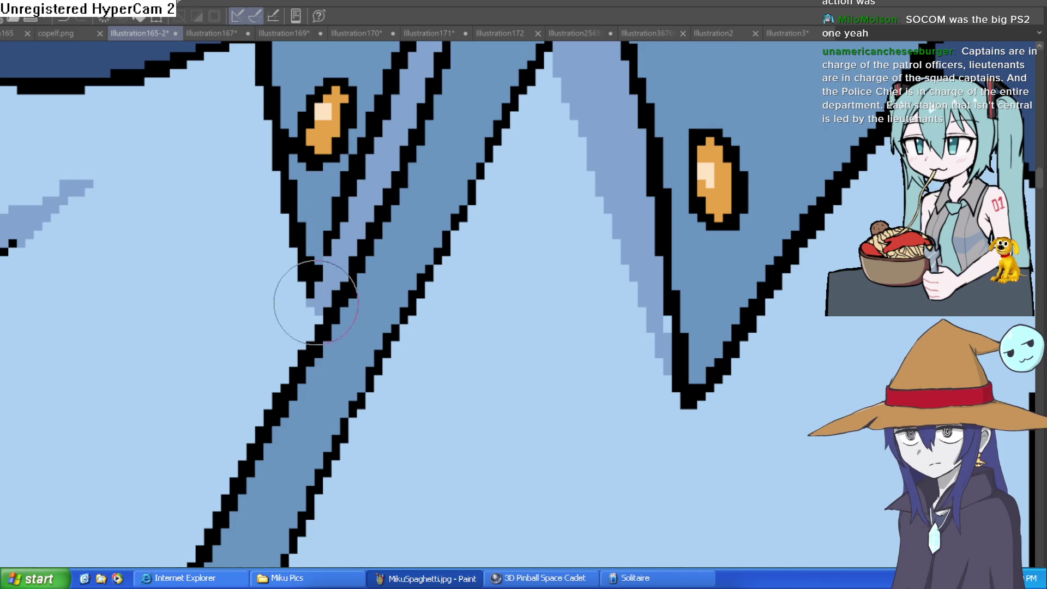
Zoom and pan upward over the collar close-up to inspect its pixel details.
{"action": "scroll", "coordinate": [415, 134], "scroll_direction": "down", "scroll_amount": 5}
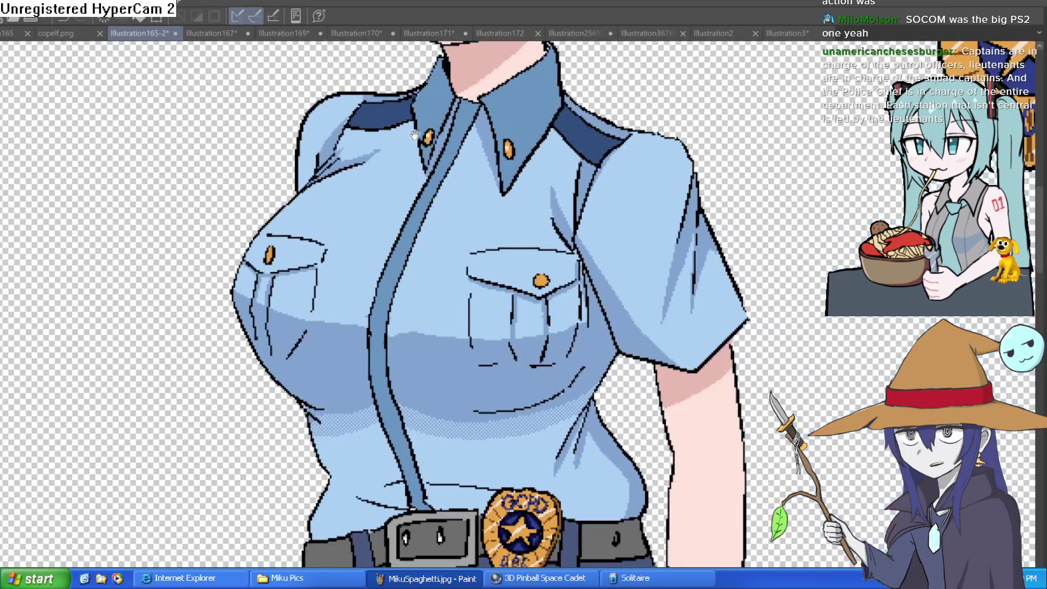
{"action": "scroll", "coordinate": [408, 124], "scroll_direction": "up", "scroll_amount": 5}
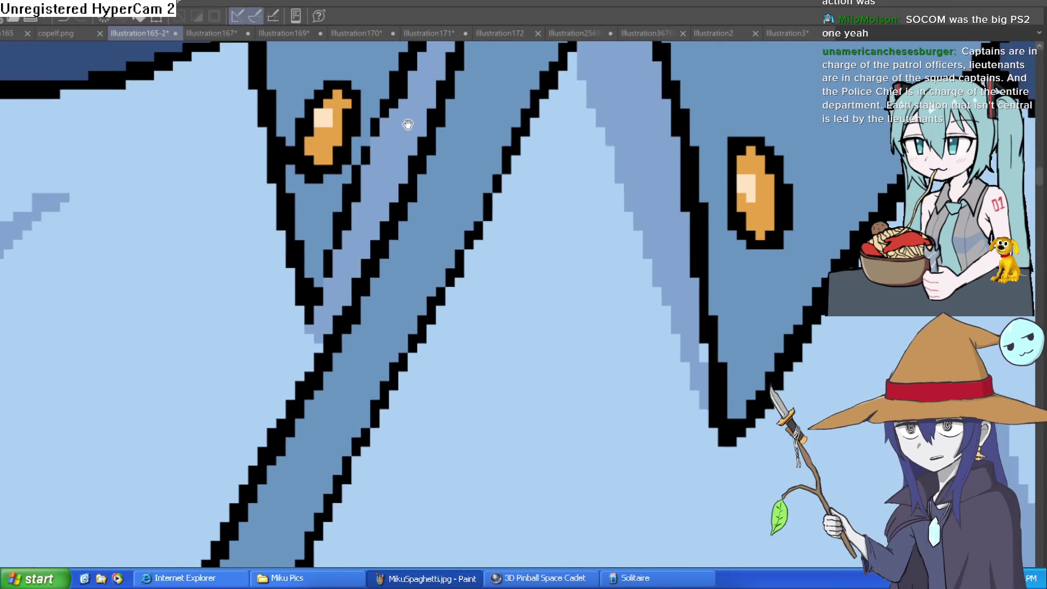
{"action": "left_click_drag", "start_coordinate": [409, 138], "coordinate": [405, 105]}
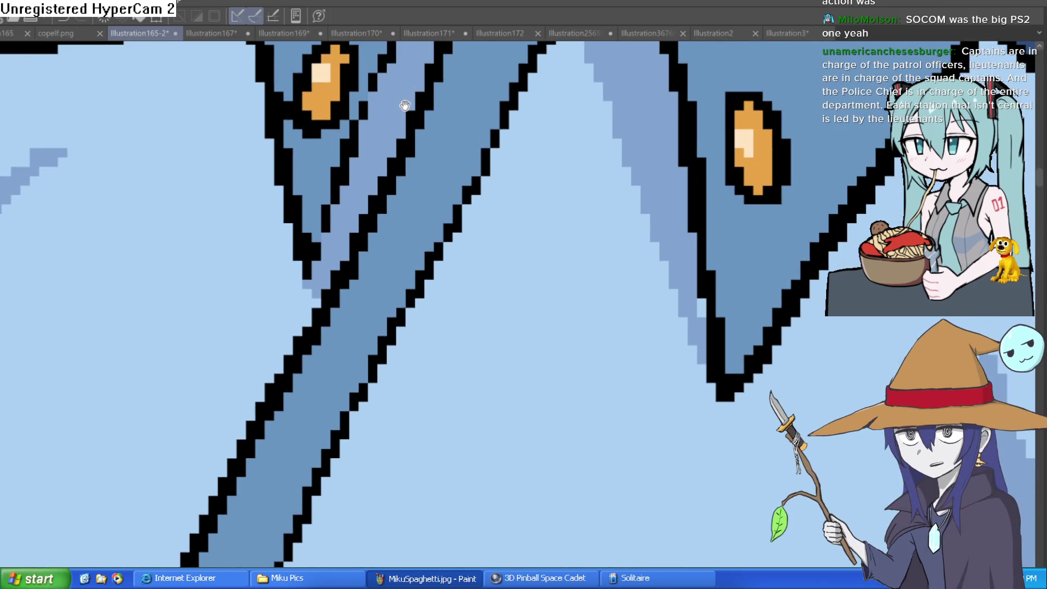
{"action": "scroll", "coordinate": [677, 244], "scroll_direction": "down", "scroll_amount": 5}
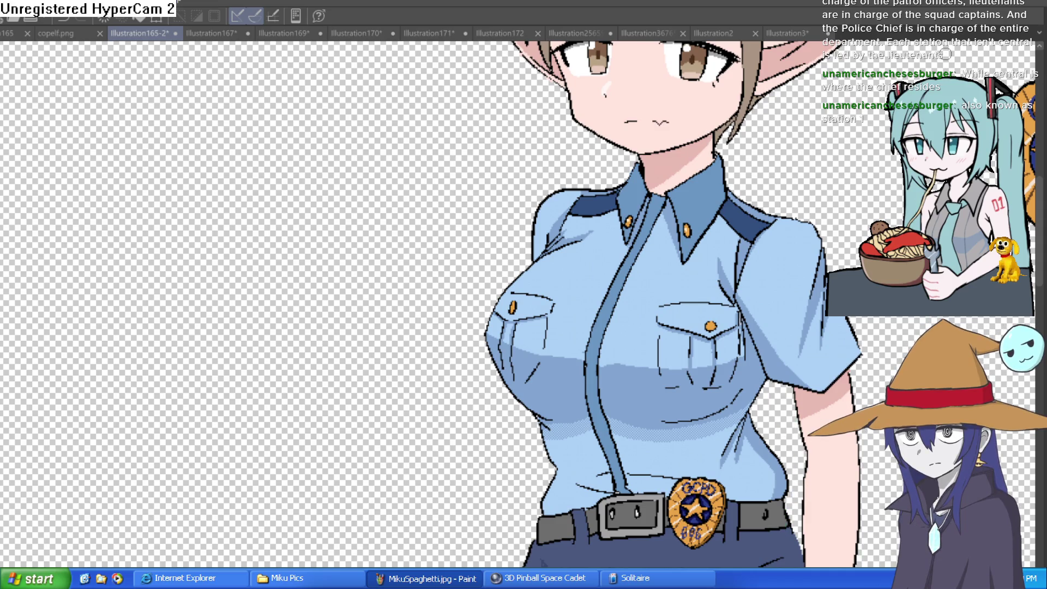
{"action": "mouse_move", "coordinate": [904, 281]}
{"action": "left_mouse_down"}
{"action": "mouse_move", "coordinate": [901, 271]}
{"action": "mouse_move", "coordinate": [847, 254]}
{"action": "left_mouse_up"}
{"action": "scroll", "coordinate": [847, 254], "scroll_direction": "down", "scroll_amount": 5}
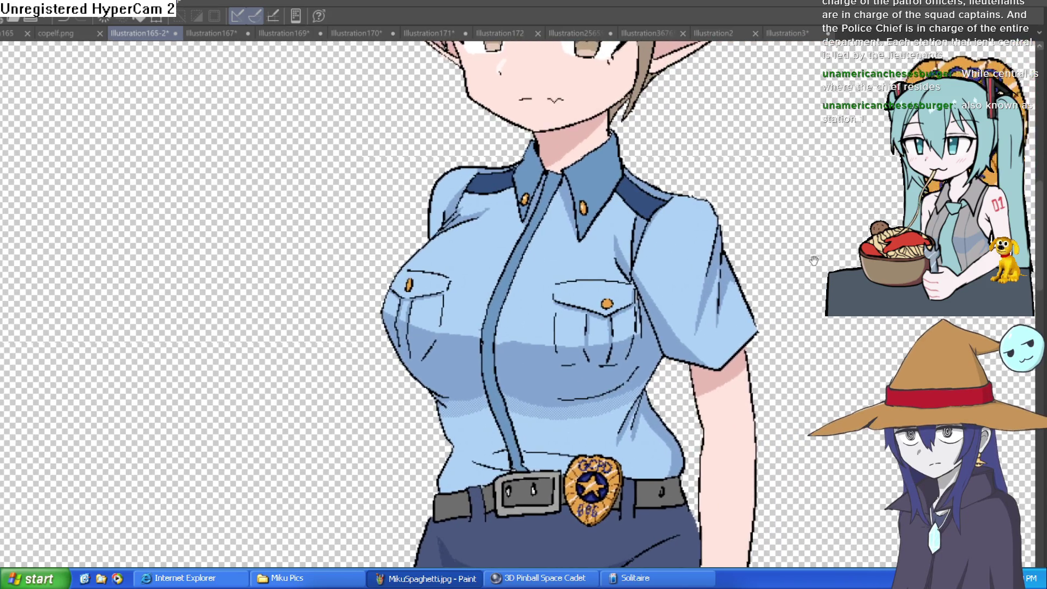
{"action": "scroll", "coordinate": [765, 246], "scroll_direction": "down", "scroll_amount": 3}
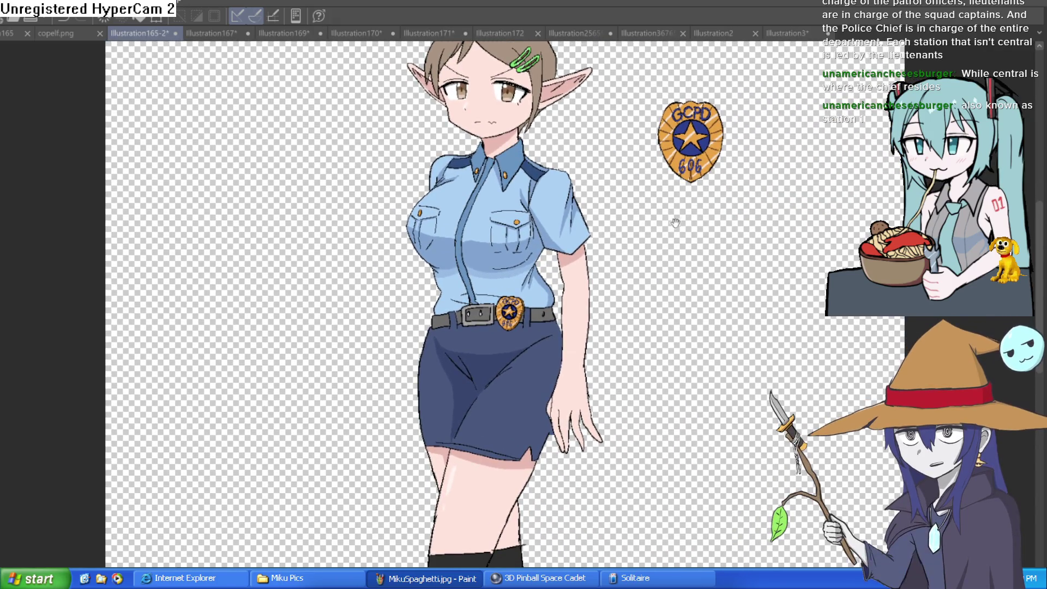
{"action": "mouse_move", "coordinate": [673, 217]}
{"action": "left_mouse_down"}
{"action": "mouse_move", "coordinate": [645, 175]}
{"action": "mouse_move", "coordinate": [661, 276]}
{"action": "mouse_move", "coordinate": [655, 267]}
{"action": "mouse_move", "coordinate": [628, 278]}
{"action": "left_mouse_up"}
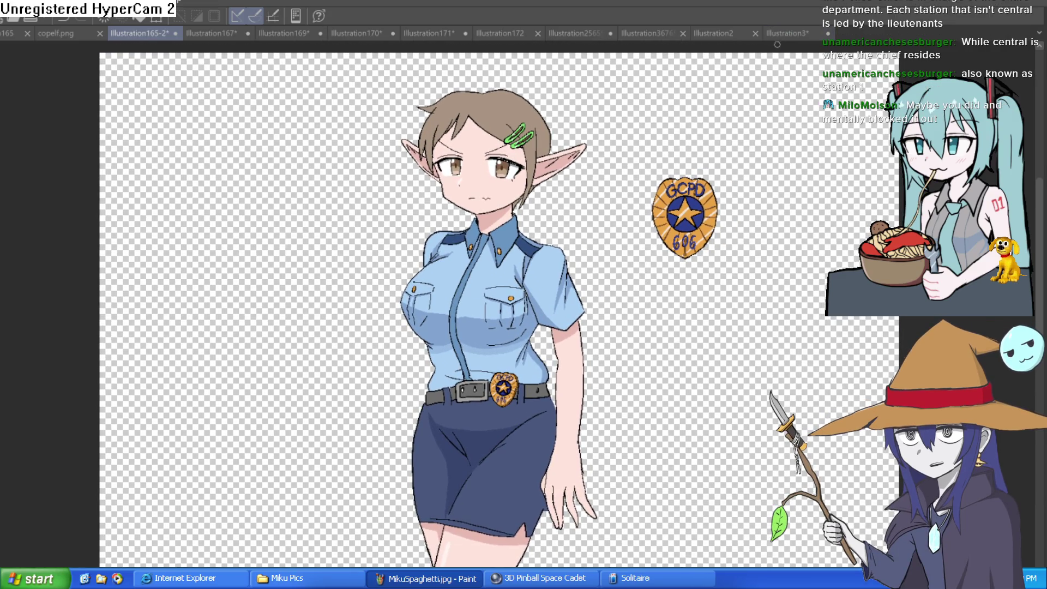
{"action": "left_click_drag", "start_coordinate": [728, 224], "coordinate": [710, 192]}
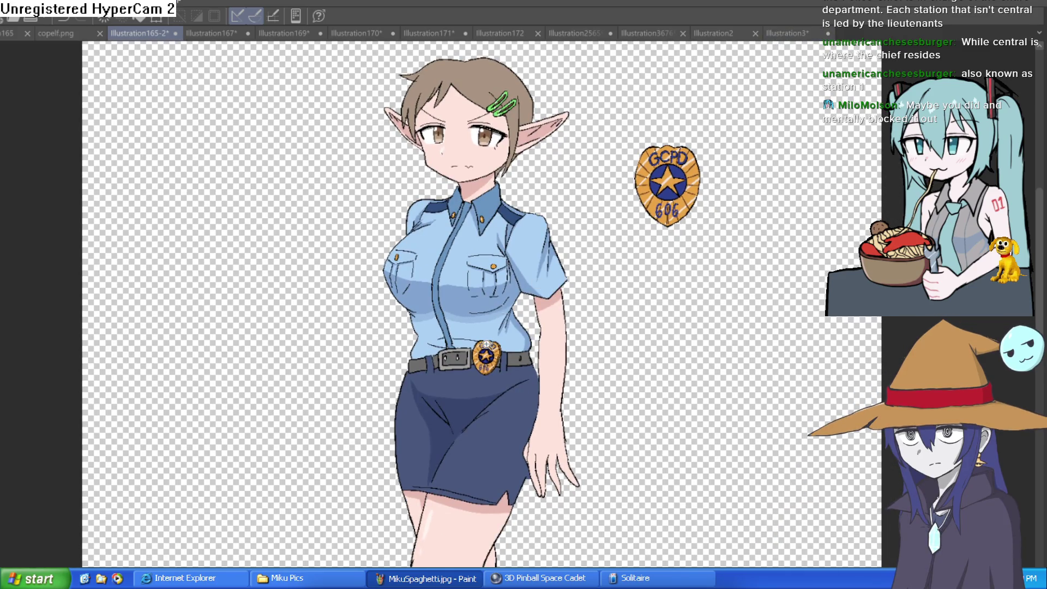
{"action": "scroll", "coordinate": [487, 345], "scroll_direction": "up", "scroll_amount": 5}
{"action": "scroll", "coordinate": [666, 234], "scroll_direction": "down", "scroll_amount": 4}
{"action": "mouse_move", "coordinate": [739, 212]}
{"action": "left_mouse_down"}
{"action": "mouse_move", "coordinate": [688, 302]}
{"action": "mouse_move", "coordinate": [686, 279]}
{"action": "mouse_move", "coordinate": [682, 293]}
{"action": "mouse_move", "coordinate": [645, 306]}
{"action": "mouse_move", "coordinate": [648, 360]}
{"action": "left_mouse_up"}
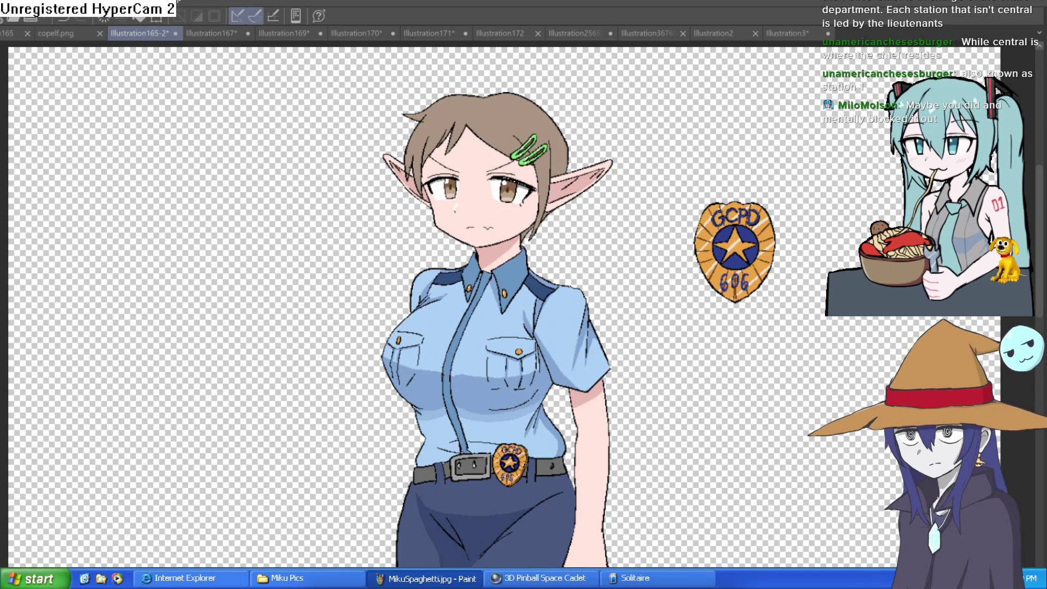
{"action": "left_click", "coordinate": [505, 100]}
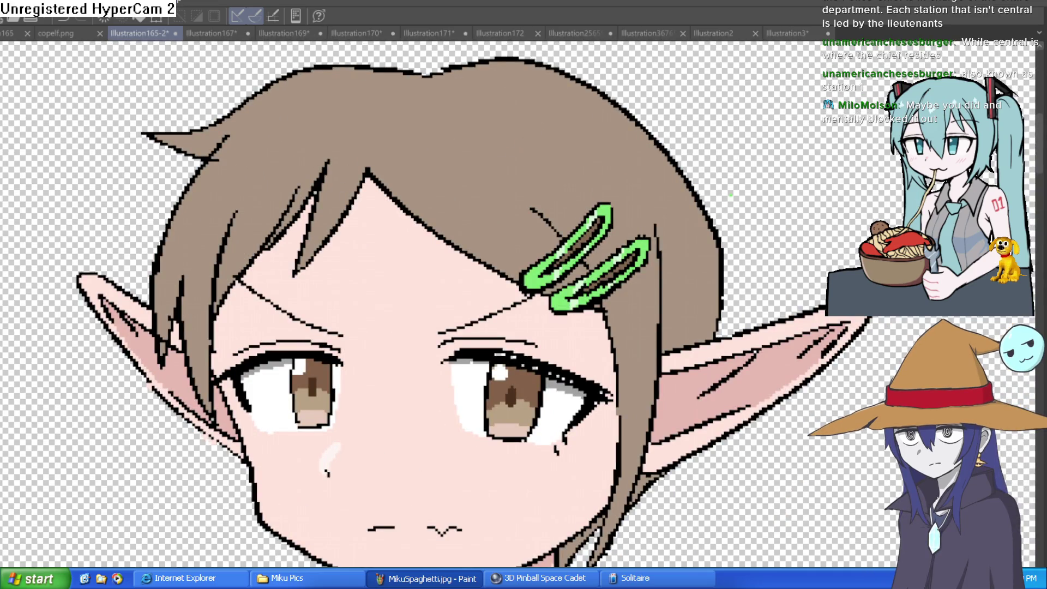
Paint three small light shine highlights on the brown hair.
{"action": "left_click_drag", "start_coordinate": [241, 159], "coordinate": [228, 178]}
{"action": "left_click_drag", "start_coordinate": [352, 150], "coordinate": [349, 161]}
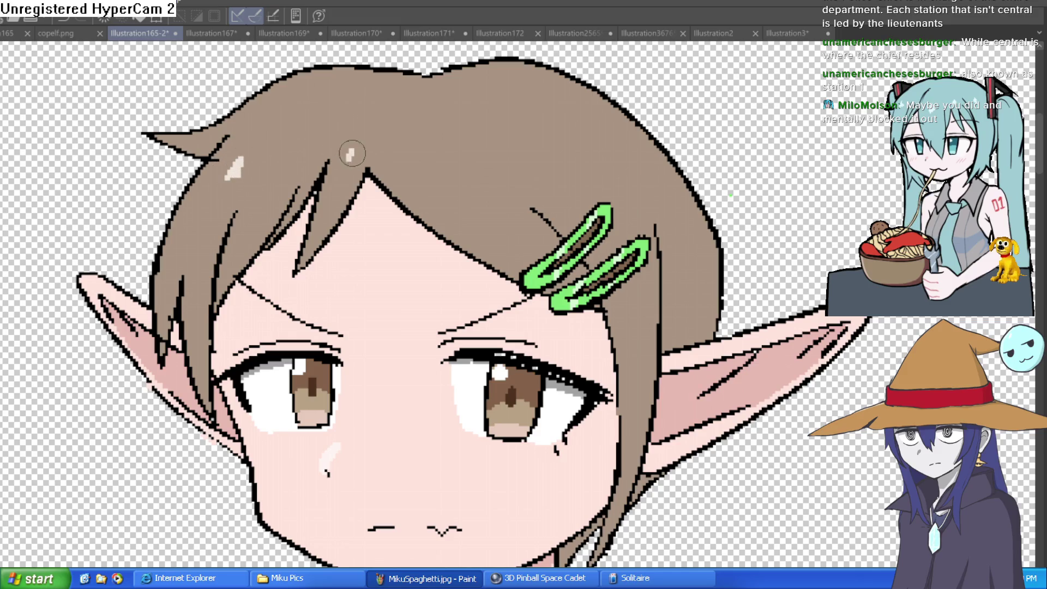
{"action": "left_click_drag", "start_coordinate": [455, 148], "coordinate": [460, 162]}
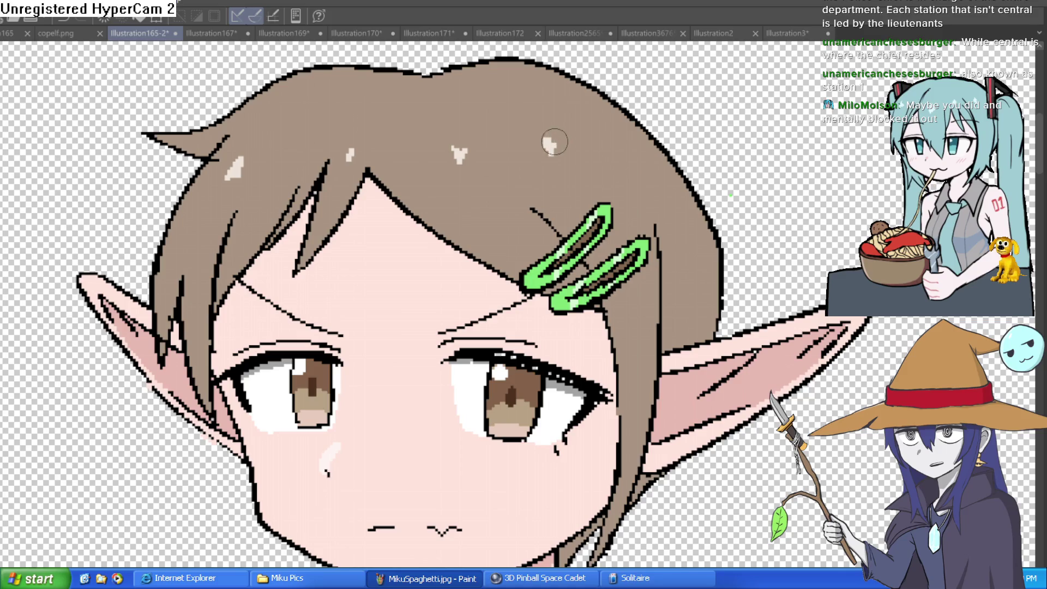
Zoom out with Ctrl+0 and reposition the view to show the whole upper body.
{"action": "key", "text": "ctrl+0"}
{"action": "left_click_drag", "start_coordinate": [767, 179], "coordinate": [706, 157]}
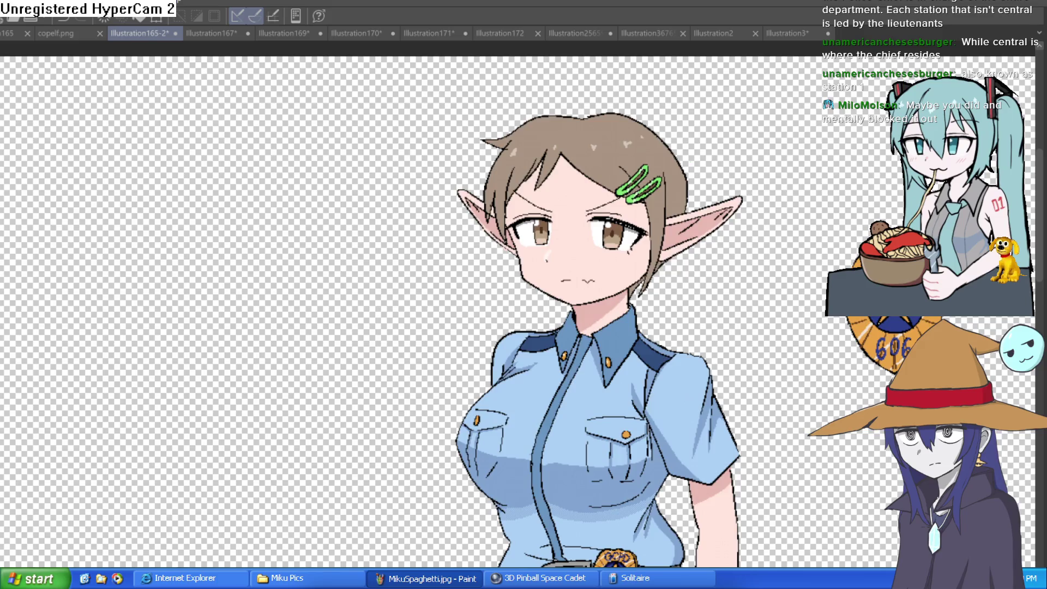
{"action": "scroll", "coordinate": [785, 328], "scroll_direction": "down", "scroll_amount": 3}
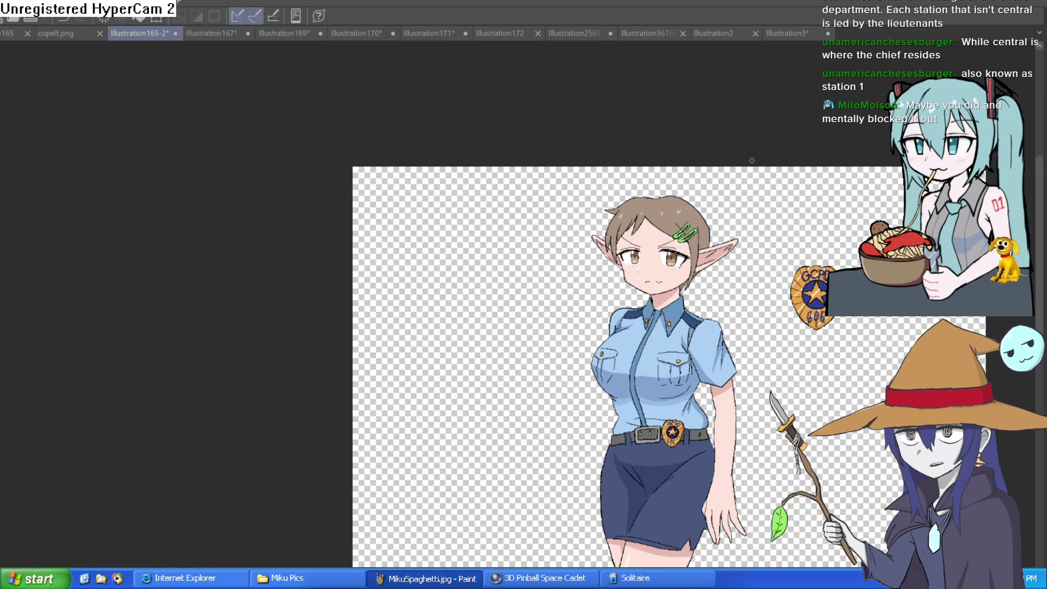
Pan and zoom to frame the figure's uniform, skirt and badge.
{"action": "scroll", "coordinate": [747, 201], "scroll_direction": "up", "scroll_amount": 2}
{"action": "scroll", "coordinate": [588, 155], "scroll_direction": "up", "scroll_amount": 2}
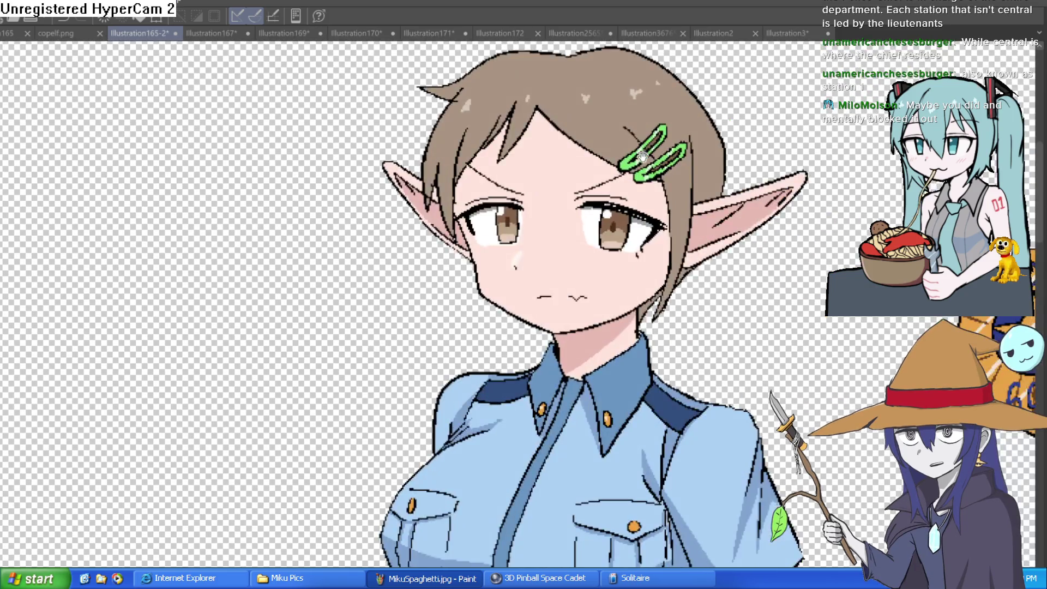
{"action": "scroll", "coordinate": [643, 157], "scroll_direction": "down", "scroll_amount": 4}
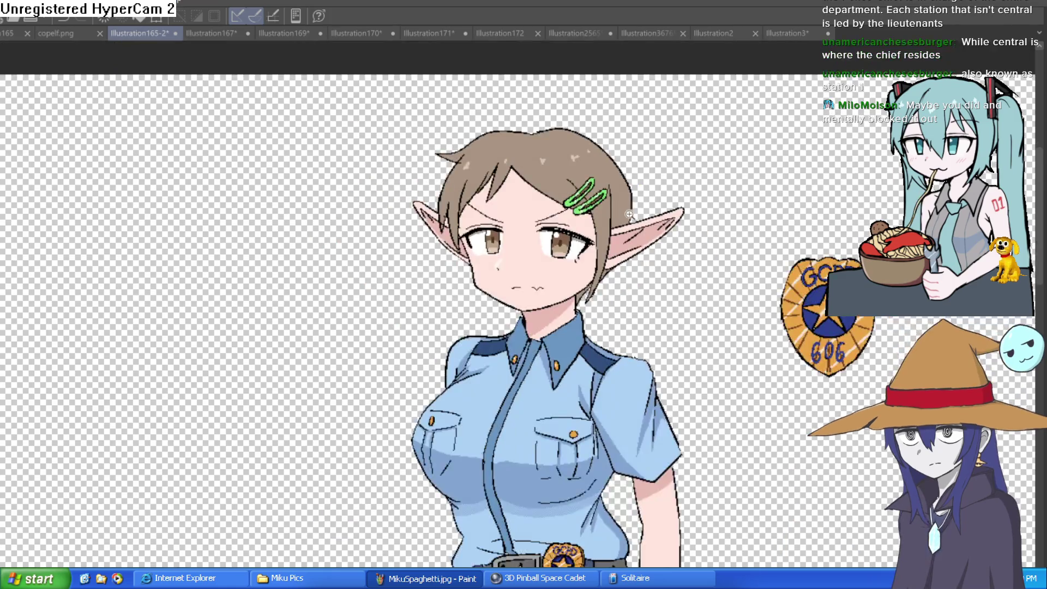
{"action": "scroll", "coordinate": [630, 214], "scroll_direction": "up", "scroll_amount": 2}
{"action": "mouse_move", "coordinate": [629, 214]}
{"action": "left_mouse_down"}
{"action": "mouse_move", "coordinate": [599, 202]}
{"action": "mouse_move", "coordinate": [654, 55]}
{"action": "left_mouse_up"}
{"action": "scroll", "coordinate": [706, 191], "scroll_direction": "down", "scroll_amount": 3}
{"action": "mouse_move", "coordinate": [705, 191]}
{"action": "left_mouse_down"}
{"action": "mouse_move", "coordinate": [589, 180]}
{"action": "mouse_move", "coordinate": [581, 229]}
{"action": "left_mouse_up"}
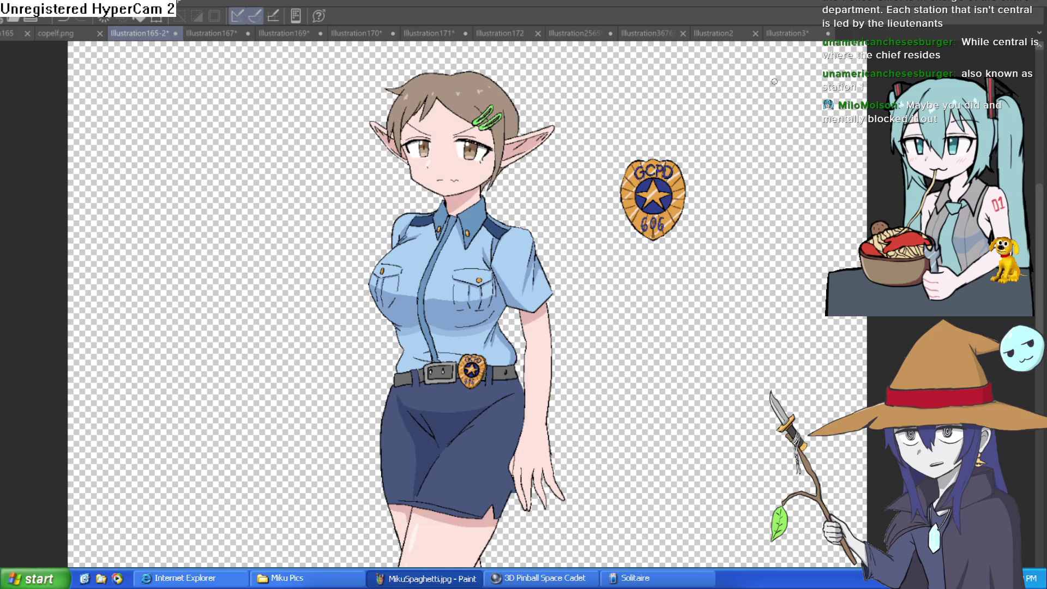
{"action": "left_click_drag", "start_coordinate": [739, 135], "coordinate": [732, 146]}
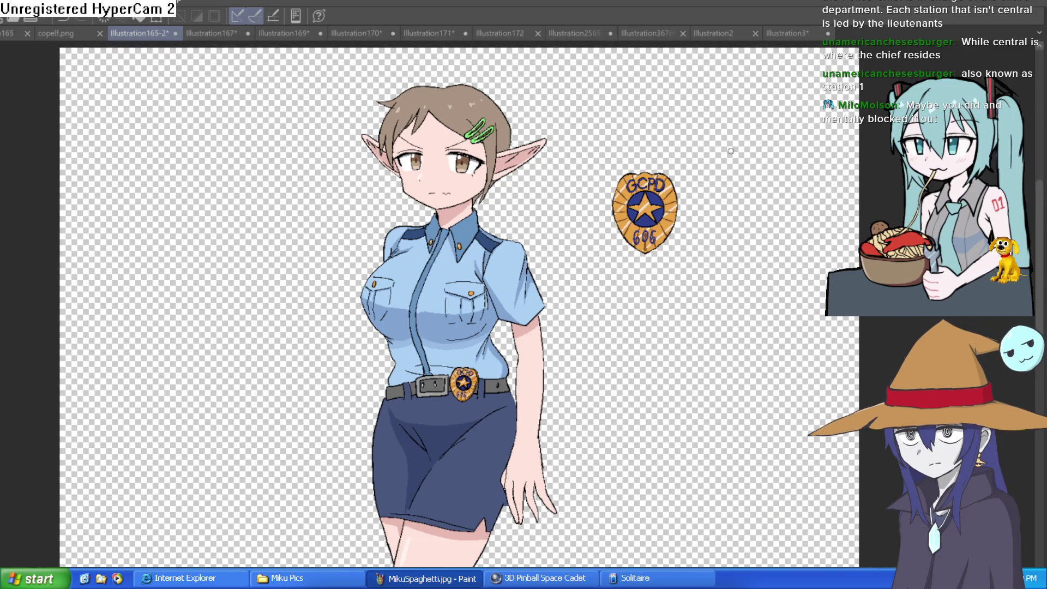
{"action": "left_click_drag", "start_coordinate": [653, 259], "coordinate": [623, 205]}
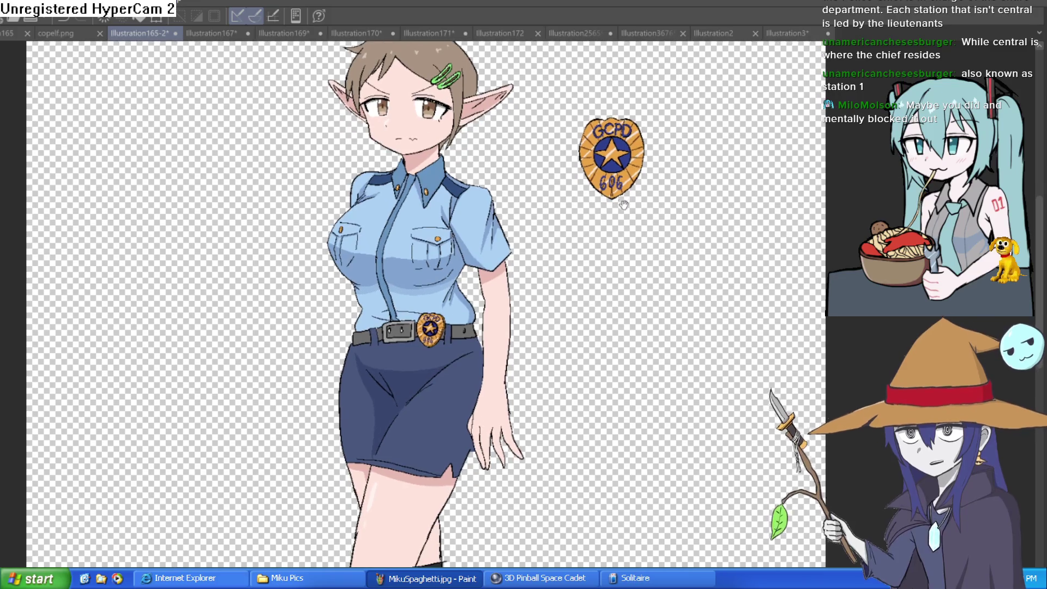
Check the drawing mirrored and back with H, then create the new Illustration4 canvas.
{"action": "key", "text": "h"}
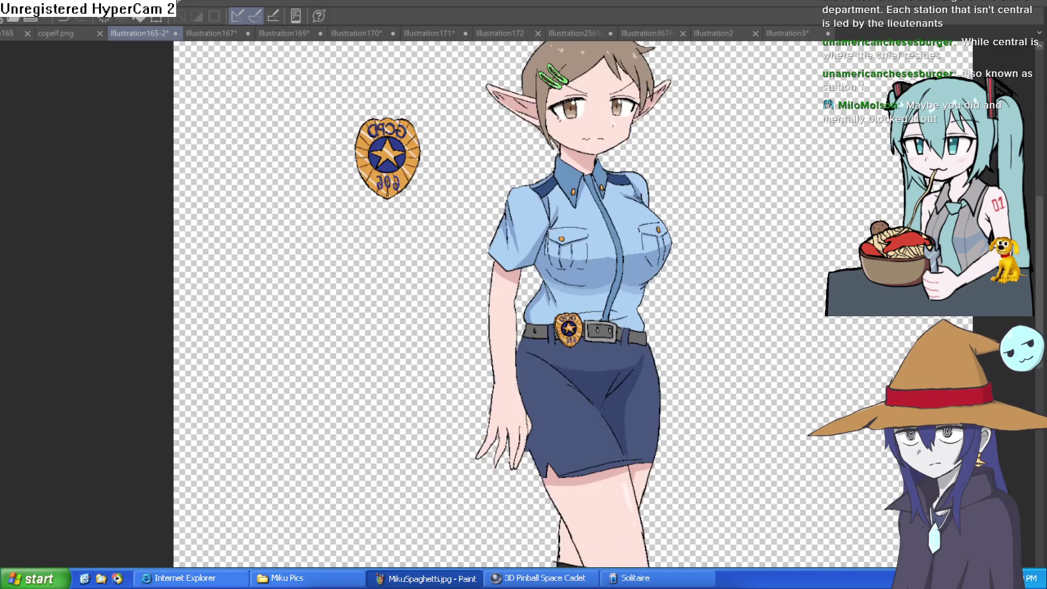
{"action": "key", "text": "h"}
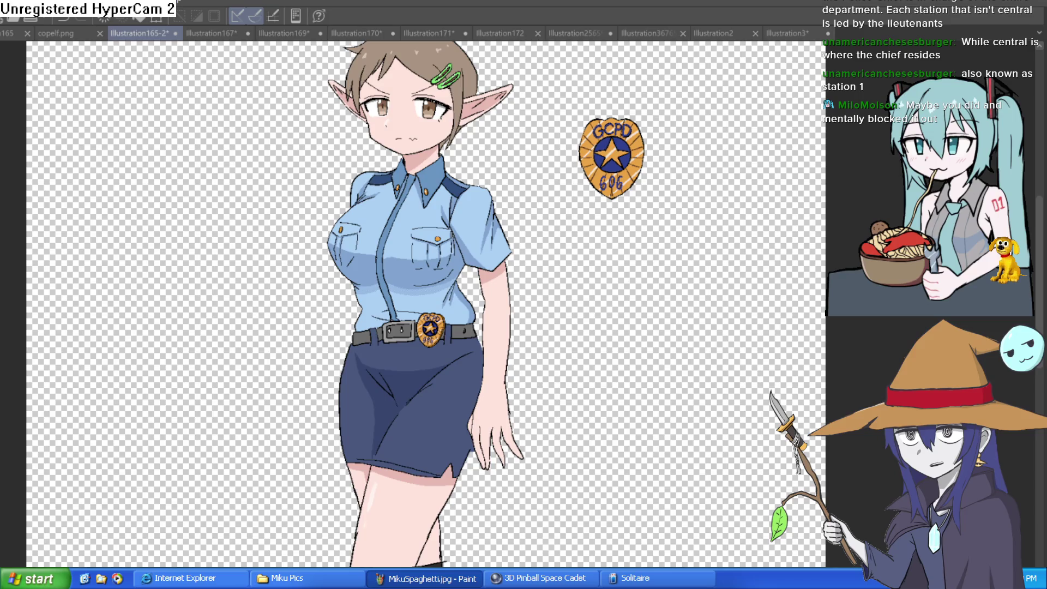
{"action": "scroll", "coordinate": [653, 322], "scroll_direction": "down", "scroll_amount": 3}
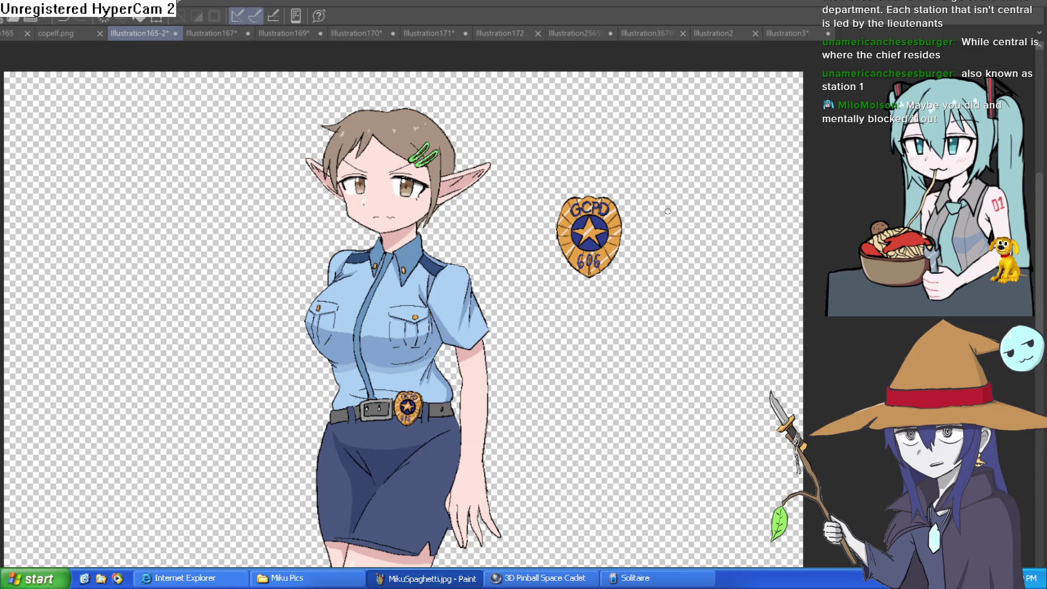
{"action": "scroll", "coordinate": [607, 227], "scroll_direction": "down", "scroll_amount": 2}
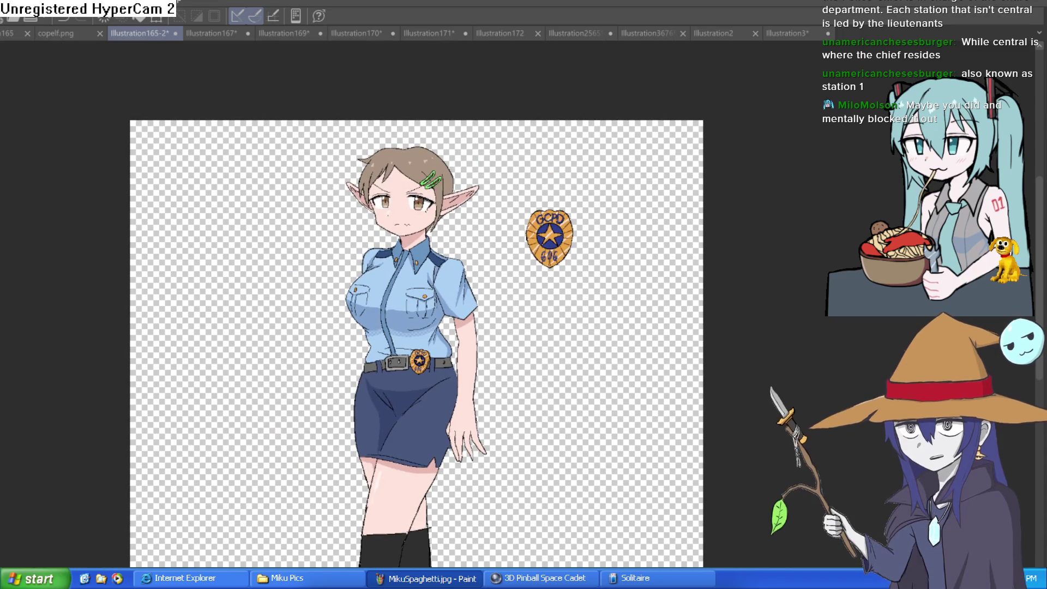
{"action": "key", "text": "ctrl+n"}
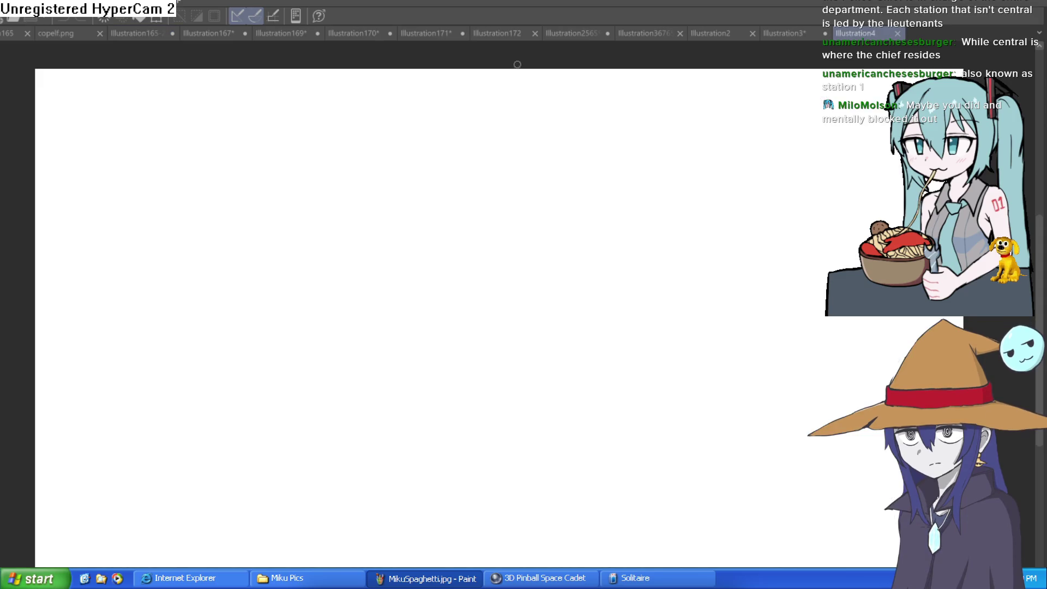
Draw two test strokes on the new canvas, undo both, then return to the policewoman document.
{"action": "mouse_move", "coordinate": [502, 222]}
{"action": "left_mouse_down"}
{"action": "mouse_move", "coordinate": [474, 295]}
{"action": "mouse_move", "coordinate": [597, 244]}
{"action": "left_mouse_up"}
{"action": "key", "text": "ctrl+z"}
{"action": "mouse_move", "coordinate": [430, 233]}
{"action": "left_mouse_down"}
{"action": "mouse_move", "coordinate": [411, 381]}
{"action": "mouse_move", "coordinate": [631, 299]}
{"action": "left_mouse_up"}
{"action": "key", "text": "ctrl+z"}
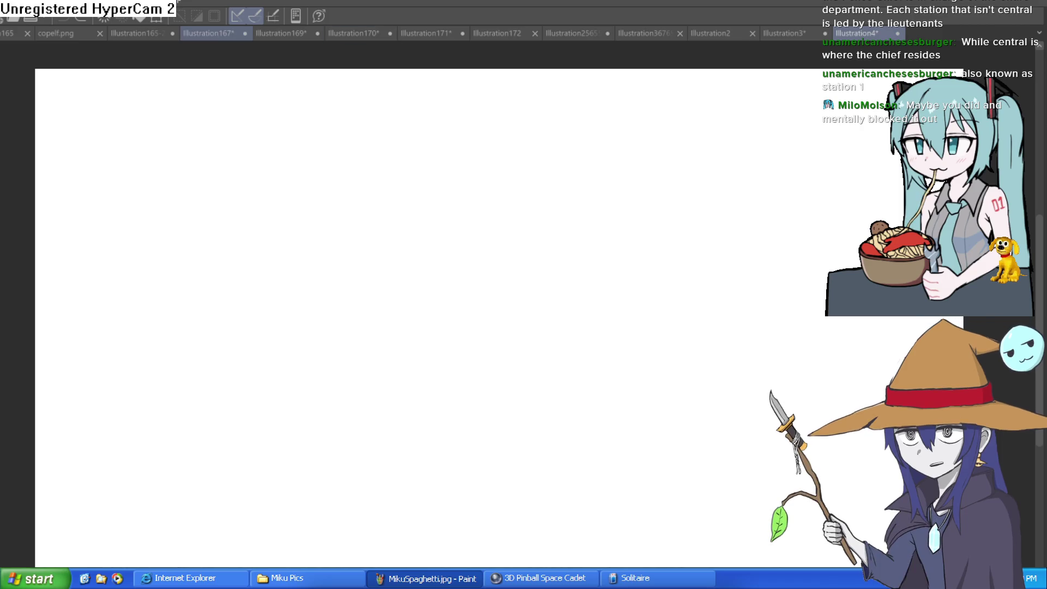
{"action": "left_click", "coordinate": [188, 34]}
{"action": "left_click", "coordinate": [132, 34]}
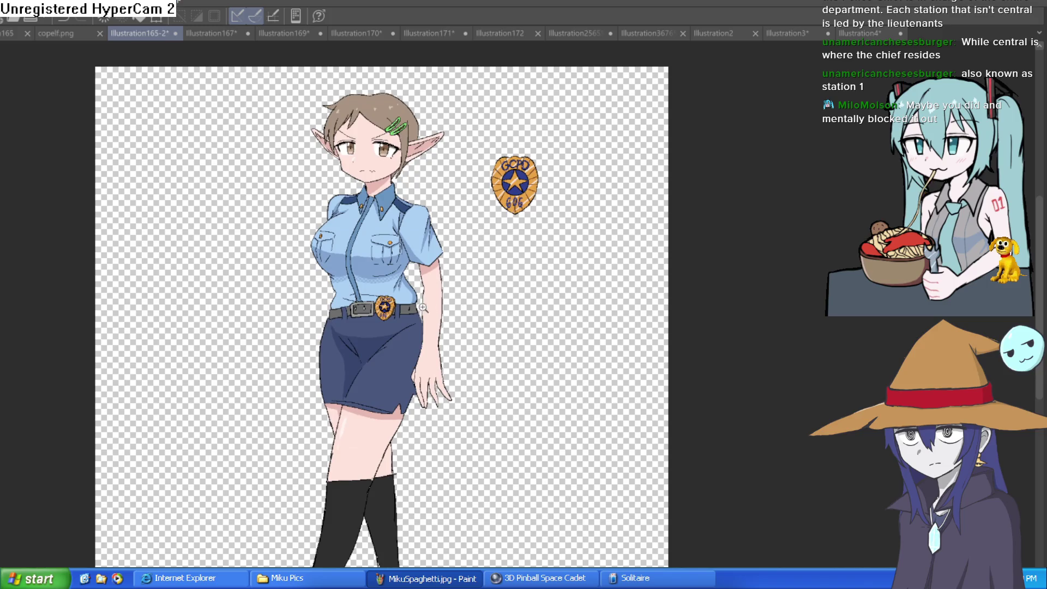
Zoom onto the skirt and draw a diagonal dark fold line, redoing the first attempt.
{"action": "scroll", "coordinate": [436, 392], "scroll_direction": "up", "scroll_amount": 5}
{"action": "scroll", "coordinate": [495, 298], "scroll_direction": "down", "scroll_amount": 2}
{"action": "left_click_drag", "start_coordinate": [525, 285], "coordinate": [570, 191]}
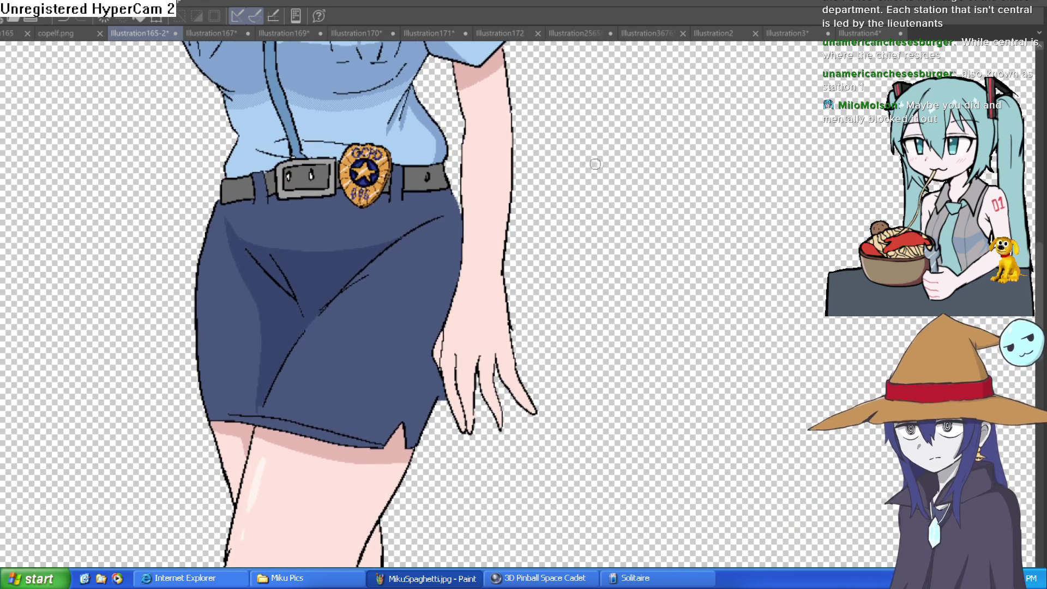
{"action": "scroll", "coordinate": [454, 230], "scroll_direction": "up", "scroll_amount": 1}
{"action": "scroll", "coordinate": [453, 230], "scroll_direction": "up", "scroll_amount": 1}
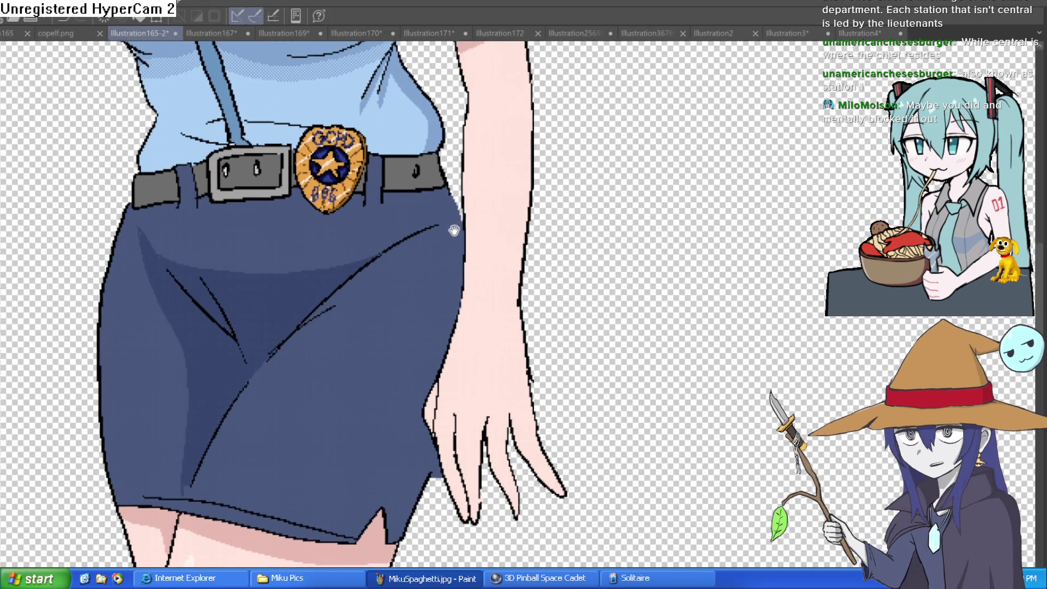
{"action": "left_click_drag", "start_coordinate": [453, 230], "coordinate": [445, 238]}
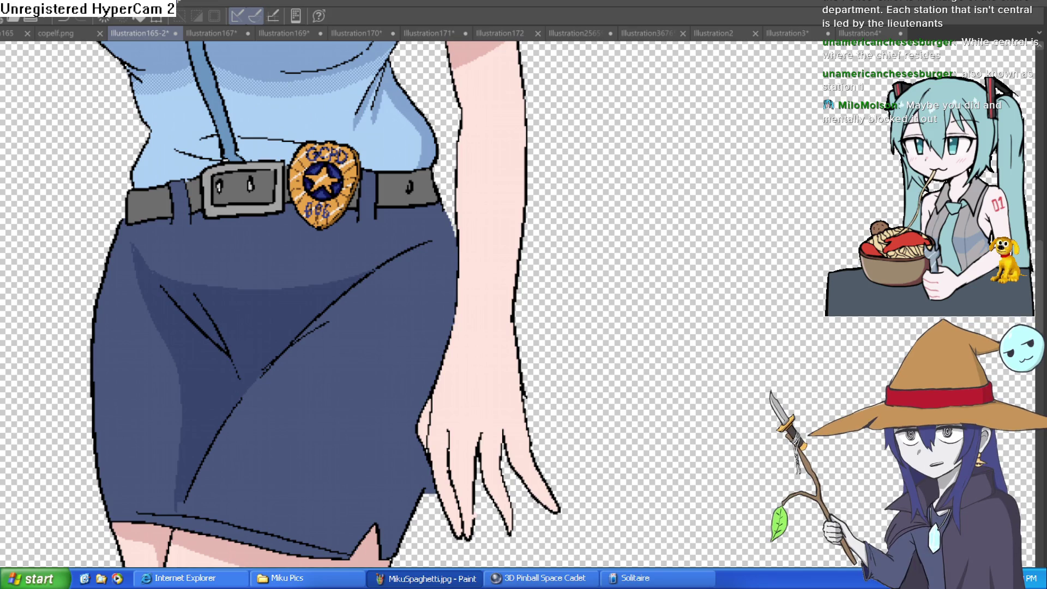
{"action": "scroll", "coordinate": [545, 226], "scroll_direction": "down", "scroll_amount": 2}
{"action": "left_click_drag", "start_coordinate": [433, 245], "coordinate": [365, 331]}
{"action": "key", "text": "ctrl+z"}
{"action": "mouse_move", "coordinate": [432, 241]}
{"action": "left_mouse_down"}
{"action": "mouse_move", "coordinate": [348, 344]}
{"action": "mouse_move", "coordinate": [357, 355]}
{"action": "mouse_move", "coordinate": [444, 267]}
{"action": "left_mouse_up"}
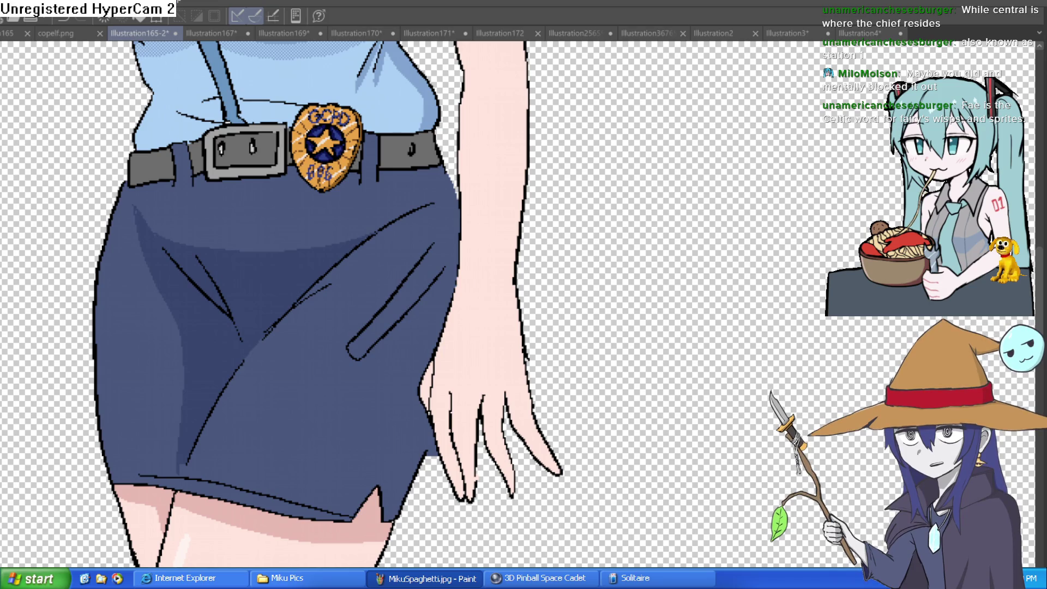
On the Illustration4 canvas, start the skull's top curve, then undo it.
{"action": "scroll", "coordinate": [773, 129], "scroll_direction": "down", "scroll_amount": 3}
{"action": "left_click_drag", "start_coordinate": [804, 259], "coordinate": [694, 183]}
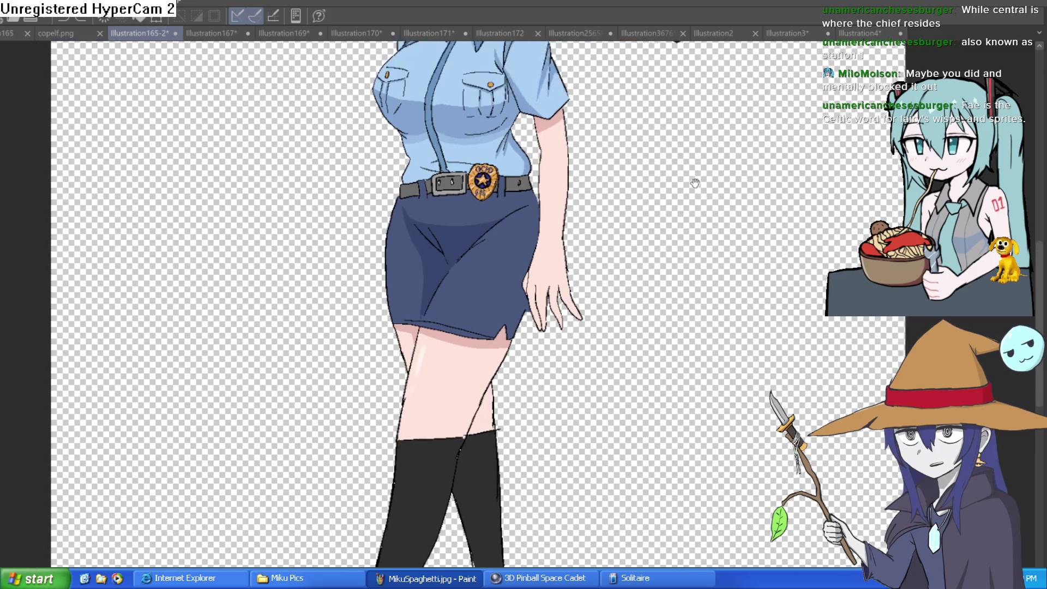
{"action": "left_click", "coordinate": [854, 34]}
{"action": "mouse_move", "coordinate": [487, 155]}
{"action": "left_mouse_down"}
{"action": "mouse_move", "coordinate": [441, 162]}
{"action": "mouse_move", "coordinate": [523, 243]}
{"action": "mouse_move", "coordinate": [493, 152]}
{"action": "left_mouse_up"}
{"action": "key", "text": "ctrl+z"}
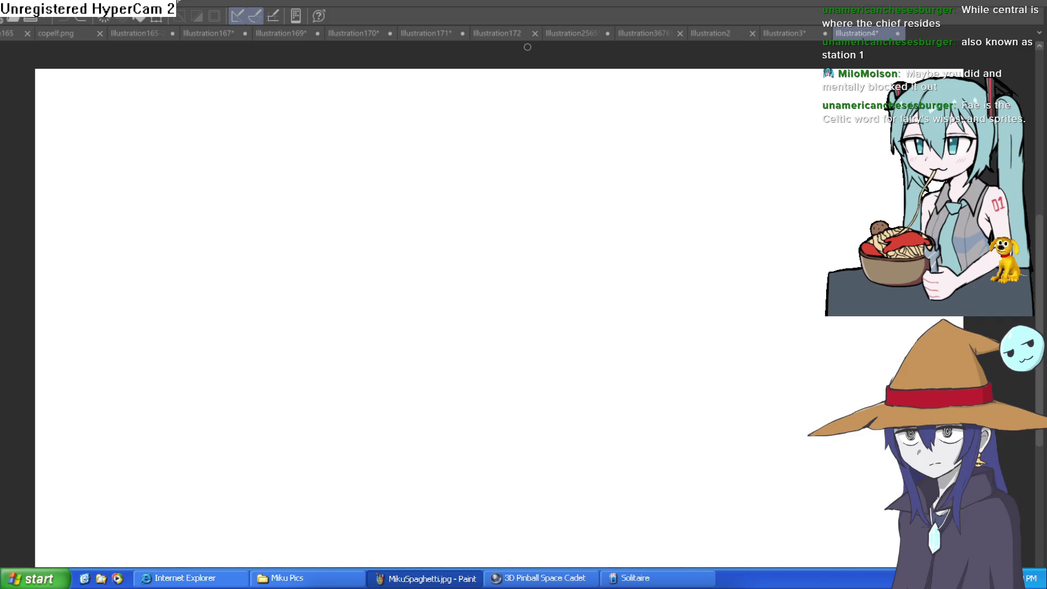
Redraw the round skull shape, retracing its right side and arcing down its left side.
{"action": "mouse_move", "coordinate": [458, 141]}
{"action": "left_mouse_down"}
{"action": "mouse_move", "coordinate": [404, 169]}
{"action": "mouse_move", "coordinate": [467, 253]}
{"action": "mouse_move", "coordinate": [503, 141]}
{"action": "mouse_move", "coordinate": [491, 129]}
{"action": "mouse_move", "coordinate": [416, 145]}
{"action": "mouse_move", "coordinate": [461, 229]}
{"action": "left_mouse_up"}
{"action": "key", "text": "ctrl+z"}
{"action": "key", "text": "ctrl+z"}
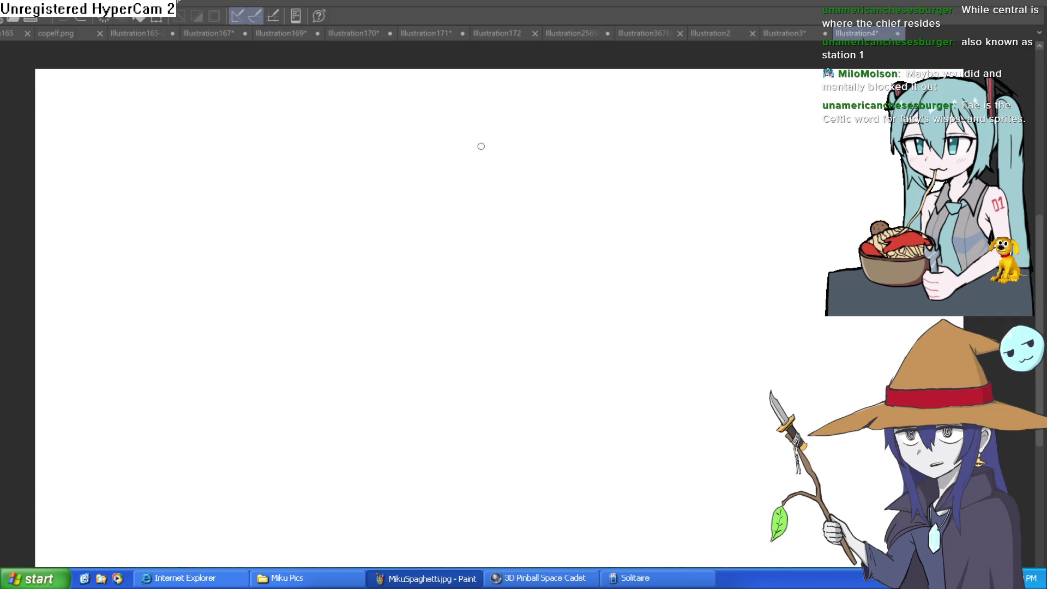
{"action": "mouse_move", "coordinate": [469, 114]}
{"action": "left_mouse_down"}
{"action": "mouse_move", "coordinate": [423, 229]}
{"action": "mouse_move", "coordinate": [512, 207]}
{"action": "left_mouse_up"}
{"action": "mouse_move", "coordinate": [519, 180]}
{"action": "left_mouse_down"}
{"action": "mouse_move", "coordinate": [515, 149]}
{"action": "mouse_move", "coordinate": [470, 110]}
{"action": "mouse_move", "coordinate": [485, 113]}
{"action": "mouse_move", "coordinate": [516, 202]}
{"action": "left_mouse_up"}
{"action": "mouse_move", "coordinate": [463, 112]}
{"action": "left_mouse_down"}
{"action": "mouse_move", "coordinate": [513, 143]}
{"action": "mouse_move", "coordinate": [497, 215]}
{"action": "left_mouse_up"}
{"action": "left_click_drag", "start_coordinate": [465, 112], "coordinate": [516, 199]}
{"action": "key", "text": "ctrl+z"}
{"action": "mouse_move", "coordinate": [478, 112]}
{"action": "left_mouse_down"}
{"action": "mouse_move", "coordinate": [520, 148]}
{"action": "mouse_move", "coordinate": [498, 216]}
{"action": "left_mouse_up"}
{"action": "mouse_move", "coordinate": [478, 113]}
{"action": "left_mouse_down"}
{"action": "mouse_move", "coordinate": [460, 230]}
{"action": "mouse_move", "coordinate": [471, 235]}
{"action": "mouse_move", "coordinate": [437, 188]}
{"action": "mouse_move", "coordinate": [477, 107]}
{"action": "mouse_move", "coordinate": [441, 223]}
{"action": "left_mouse_up"}
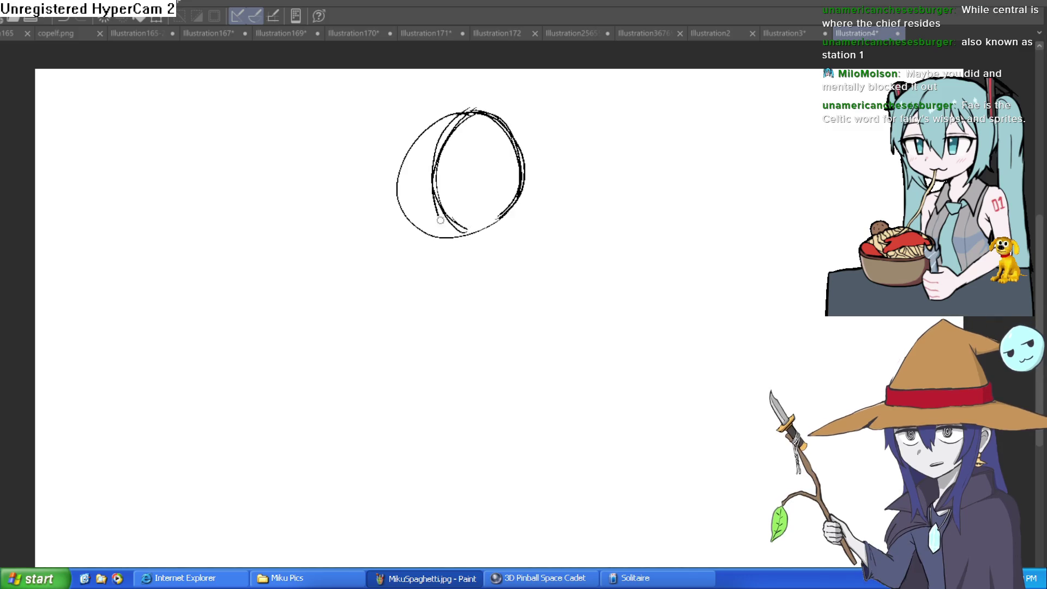
Draw a line down from the inner arc and curve the circle's left edge toward the chin.
{"action": "left_click_drag", "start_coordinate": [436, 183], "coordinate": [434, 250]}
{"action": "left_click_drag", "start_coordinate": [402, 157], "coordinate": [402, 171]}
{"action": "mouse_move", "coordinate": [402, 218]}
{"action": "left_mouse_down"}
{"action": "mouse_move", "coordinate": [447, 246]}
{"action": "mouse_move", "coordinate": [504, 216]}
{"action": "left_mouse_up"}
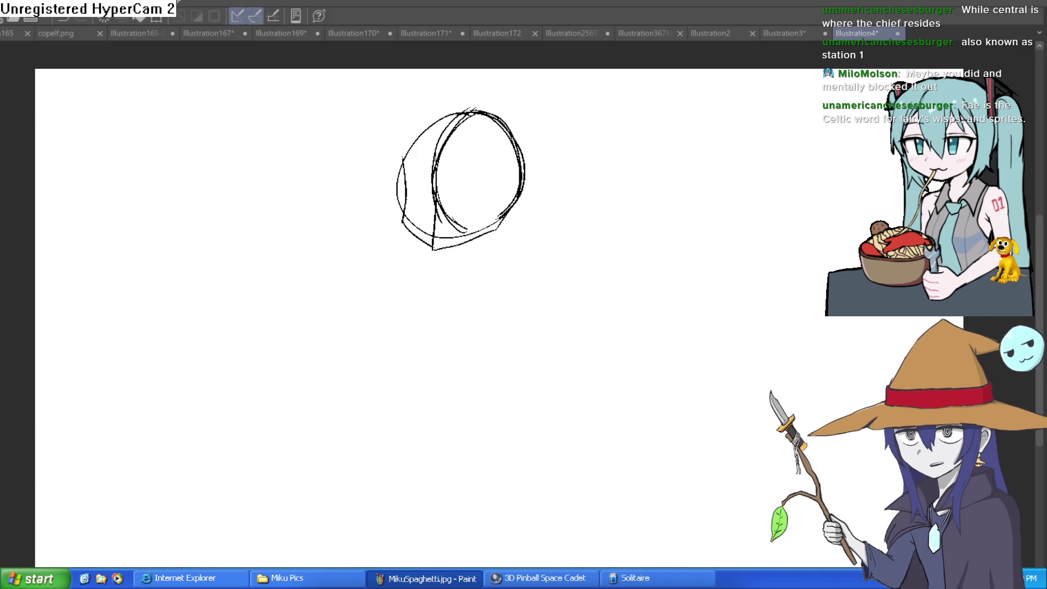
Zoom in and retrace the skull's top-left arc and lower-right outline more darkly.
{"action": "scroll", "coordinate": [421, 166], "scroll_direction": "up", "scroll_amount": 5}
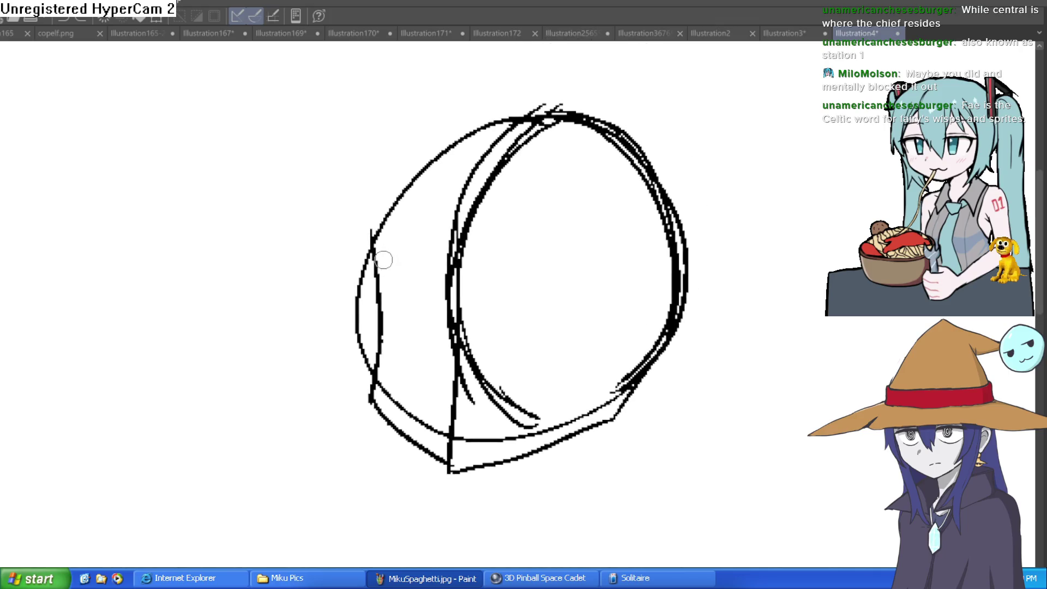
{"action": "mouse_move", "coordinate": [400, 180]}
{"action": "left_mouse_down"}
{"action": "mouse_move", "coordinate": [562, 109]}
{"action": "mouse_move", "coordinate": [447, 142]}
{"action": "mouse_move", "coordinate": [381, 224]}
{"action": "left_mouse_up"}
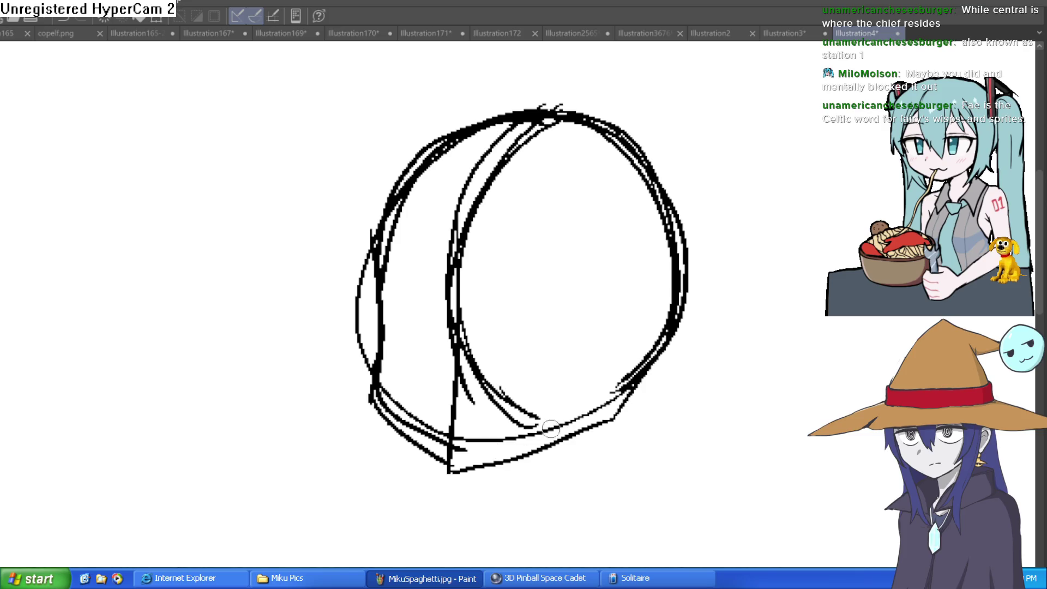
{"action": "scroll", "coordinate": [612, 401], "scroll_direction": "down", "scroll_amount": 3}
{"action": "left_click_drag", "start_coordinate": [612, 400], "coordinate": [533, 280]}
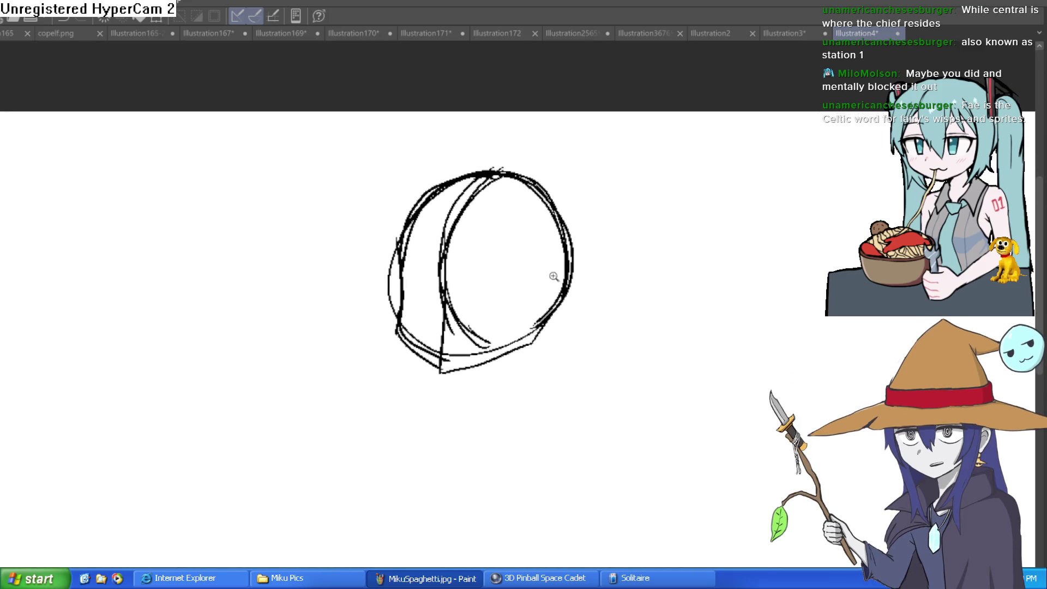
{"action": "scroll", "coordinate": [554, 276], "scroll_direction": "down", "scroll_amount": 2}
{"action": "scroll", "coordinate": [521, 317], "scroll_direction": "up", "scroll_amount": 3}
{"action": "left_click_drag", "start_coordinate": [443, 359], "coordinate": [598, 282]}
{"action": "scroll", "coordinate": [627, 270], "scroll_direction": "right", "scroll_amount": 5}
{"action": "scroll", "coordinate": [627, 270], "scroll_direction": "up", "scroll_amount": 2}
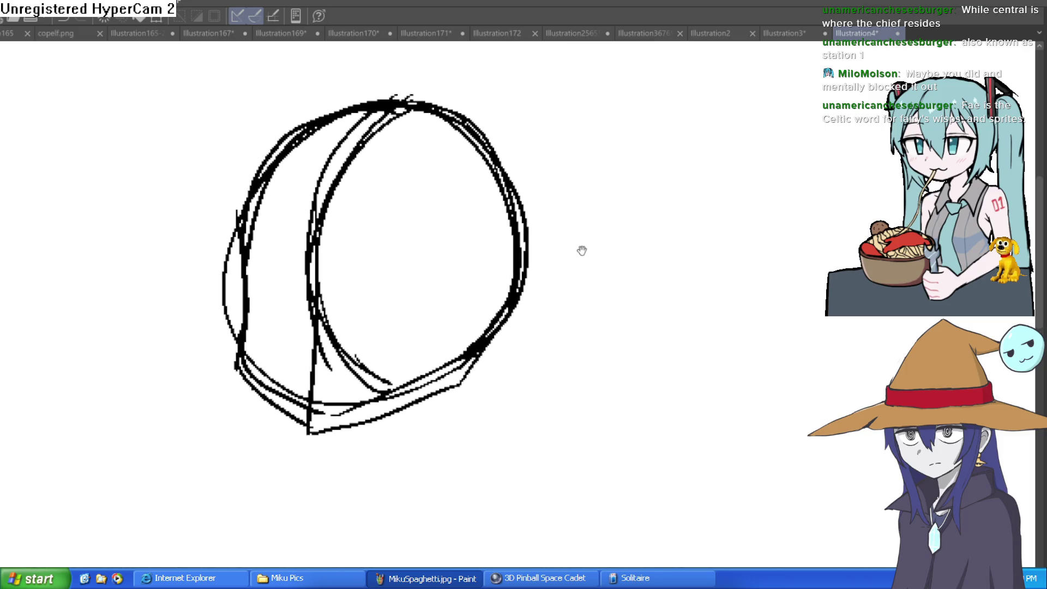
Draw a long pointed ear on each side of the head, thickening the right ear's edges.
{"action": "left_click_drag", "start_coordinate": [525, 224], "coordinate": [596, 174]}
{"action": "key", "text": "ctrl+z"}
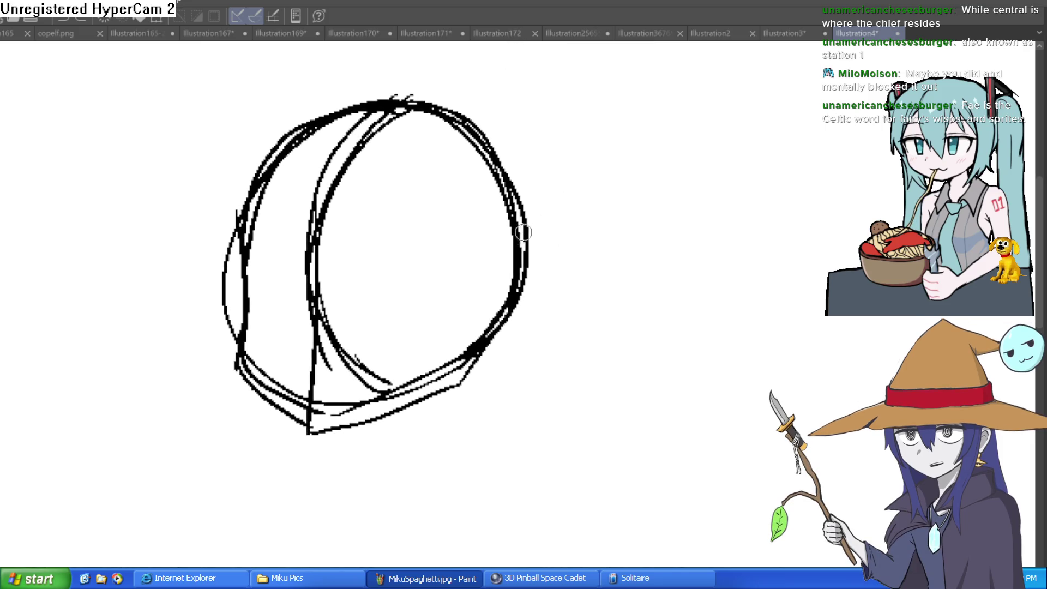
{"action": "mouse_move", "coordinate": [530, 241]}
{"action": "left_mouse_down"}
{"action": "mouse_move", "coordinate": [643, 187]}
{"action": "mouse_move", "coordinate": [596, 262]}
{"action": "mouse_move", "coordinate": [509, 318]}
{"action": "mouse_move", "coordinate": [598, 344]}
{"action": "left_mouse_up"}
{"action": "mouse_move", "coordinate": [288, 267]}
{"action": "left_mouse_down"}
{"action": "mouse_move", "coordinate": [206, 215]}
{"action": "mouse_move", "coordinate": [294, 341]}
{"action": "left_mouse_up"}
{"action": "mouse_move", "coordinate": [573, 278]}
{"action": "left_mouse_down"}
{"action": "mouse_move", "coordinate": [695, 215]}
{"action": "mouse_move", "coordinate": [700, 246]}
{"action": "mouse_move", "coordinate": [559, 355]}
{"action": "left_mouse_up"}
{"action": "mouse_move", "coordinate": [565, 313]}
{"action": "left_mouse_down"}
{"action": "mouse_move", "coordinate": [692, 229]}
{"action": "mouse_move", "coordinate": [658, 266]}
{"action": "left_mouse_up"}
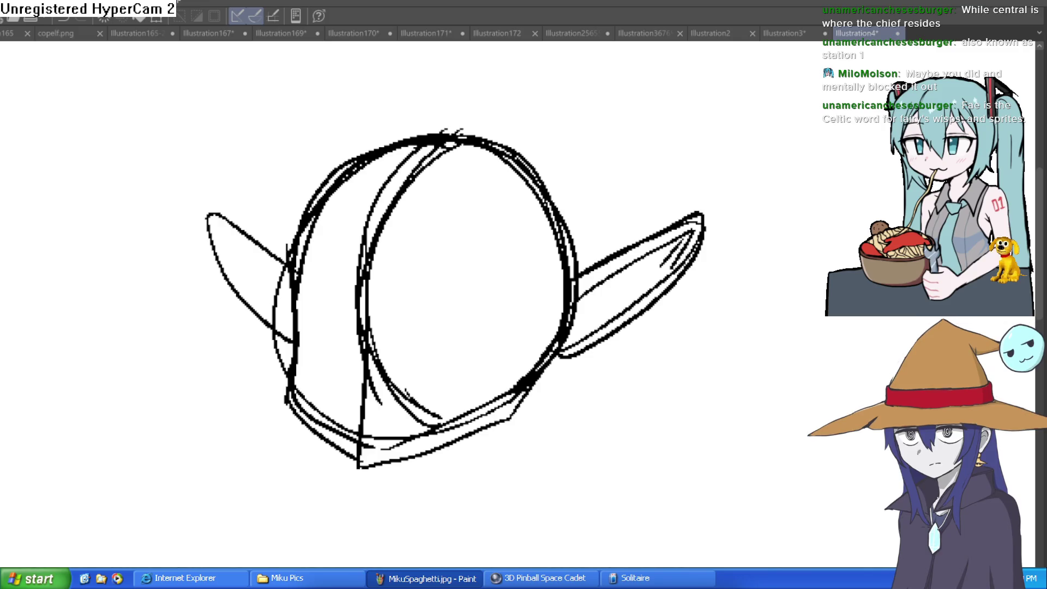
Draw a line from the right ear down toward the chin.
{"action": "scroll", "coordinate": [677, 215], "scroll_direction": "down", "scroll_amount": 3}
{"action": "left_click_drag", "start_coordinate": [574, 266], "coordinate": [561, 300]}
{"action": "key", "text": "ctrl+z"}
{"action": "left_click_drag", "start_coordinate": [573, 259], "coordinate": [561, 294]}
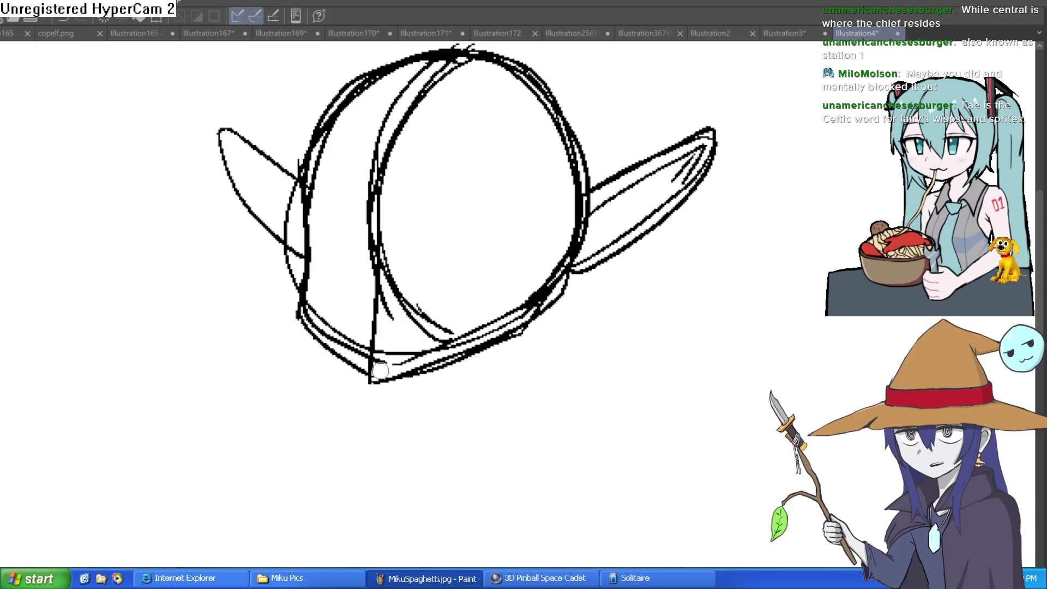
Erase the stray curves between the left ear and the skull with a larger eraser.
{"action": "key", "text": "e"}
{"action": "mouse_move", "coordinate": [287, 256]}
{"action": "left_mouse_down"}
{"action": "mouse_move", "coordinate": [276, 280]}
{"action": "mouse_move", "coordinate": [304, 145]}
{"action": "mouse_move", "coordinate": [355, 82]}
{"action": "mouse_move", "coordinate": [529, 63]}
{"action": "mouse_move", "coordinate": [555, 85]}
{"action": "mouse_move", "coordinate": [496, 70]}
{"action": "mouse_move", "coordinate": [573, 182]}
{"action": "mouse_move", "coordinate": [553, 266]}
{"action": "mouse_move", "coordinate": [498, 322]}
{"action": "mouse_move", "coordinate": [390, 354]}
{"action": "mouse_move", "coordinate": [349, 331]}
{"action": "mouse_move", "coordinate": [334, 344]}
{"action": "mouse_move", "coordinate": [297, 285]}
{"action": "left_mouse_up"}
{"action": "scroll", "coordinate": [626, 271], "scroll_direction": "down", "scroll_amount": 2}
Draw a horizontal eye-line across the head.
{"action": "mouse_move", "coordinate": [626, 271]}
{"action": "left_mouse_down"}
{"action": "mouse_move", "coordinate": [519, 260]}
{"action": "mouse_move", "coordinate": [495, 291]}
{"action": "left_mouse_up"}
{"action": "scroll", "coordinate": [311, 273], "scroll_direction": "up", "scroll_amount": 2}
{"action": "mouse_move", "coordinate": [280, 284]}
{"action": "left_mouse_down"}
{"action": "mouse_move", "coordinate": [606, 270]}
{"action": "mouse_move", "coordinate": [279, 285]}
{"action": "left_mouse_up"}
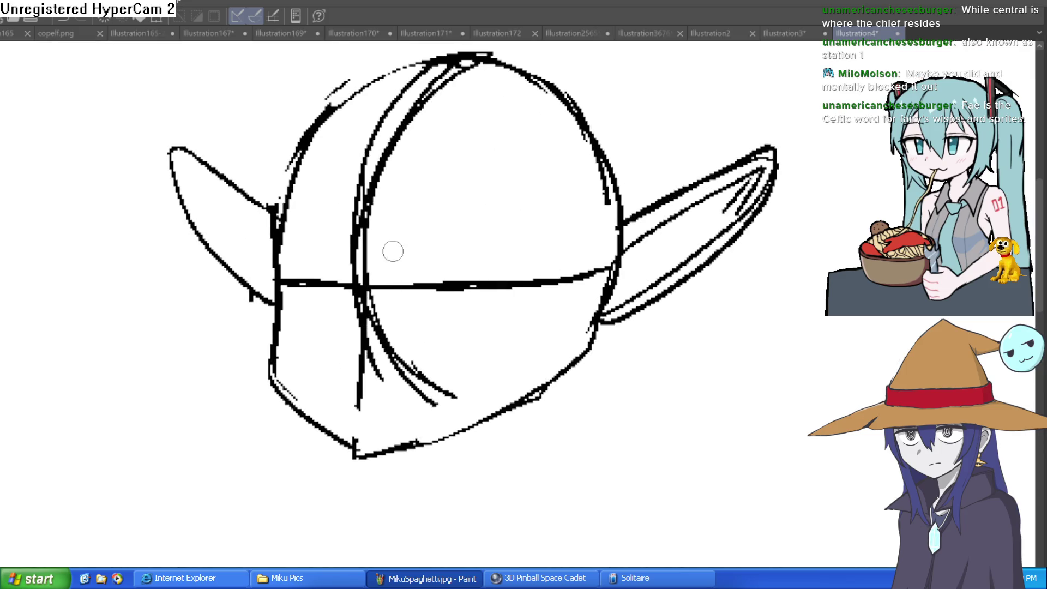
{"action": "scroll", "coordinate": [484, 138], "scroll_direction": "down", "scroll_amount": 2}
{"action": "scroll", "coordinate": [542, 198], "scroll_direction": "up", "scroll_amount": 3}
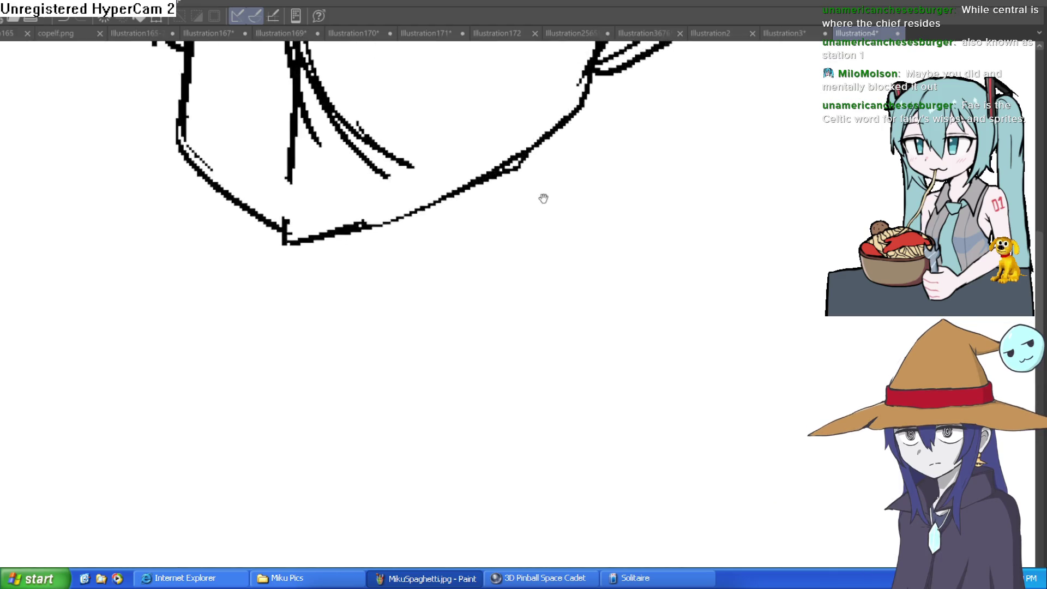
Try thicker inking on the lower-right jaw edge, then undo it.
{"action": "left_click_drag", "start_coordinate": [567, 174], "coordinate": [514, 234]}
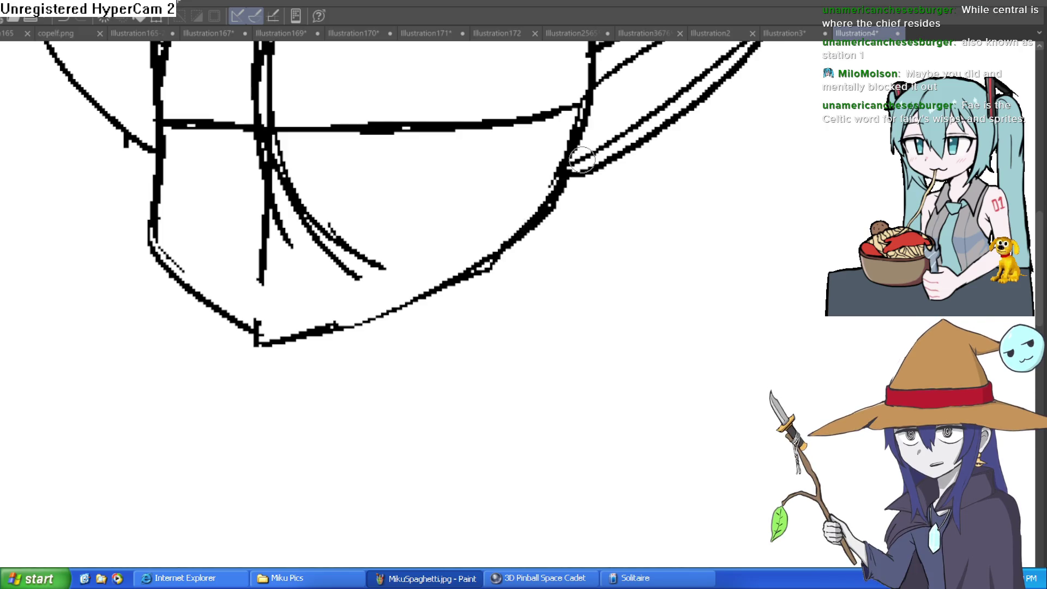
{"action": "mouse_move", "coordinate": [556, 169]}
{"action": "left_mouse_down"}
{"action": "mouse_move", "coordinate": [529, 218]}
{"action": "mouse_move", "coordinate": [434, 282]}
{"action": "mouse_move", "coordinate": [281, 345]}
{"action": "left_mouse_up"}
{"action": "key", "text": "bracketright"}
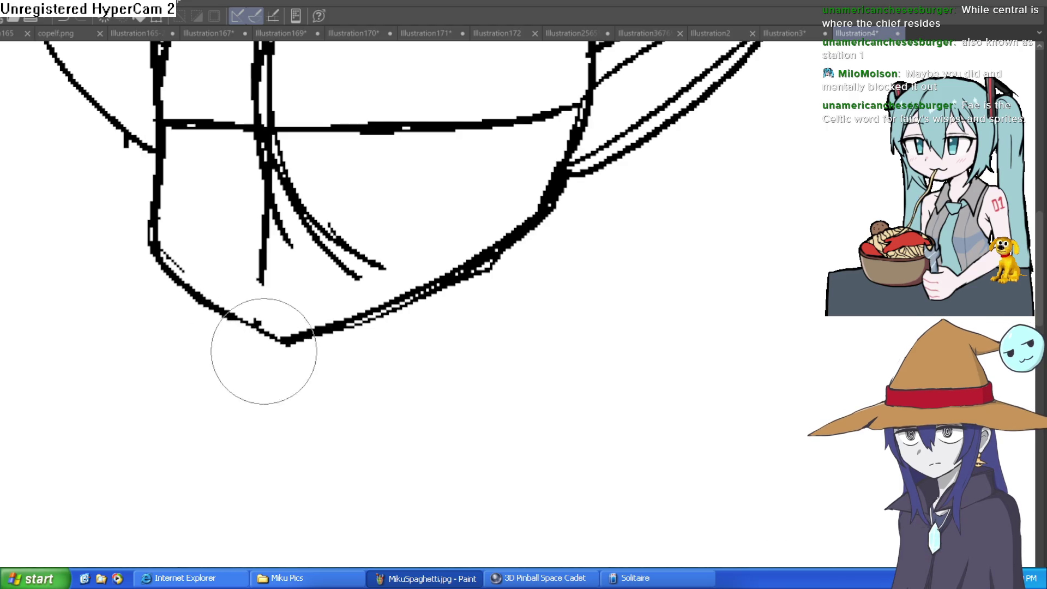
{"action": "key", "text": "ctrl+z"}
{"action": "key", "text": "ctrl+z"}
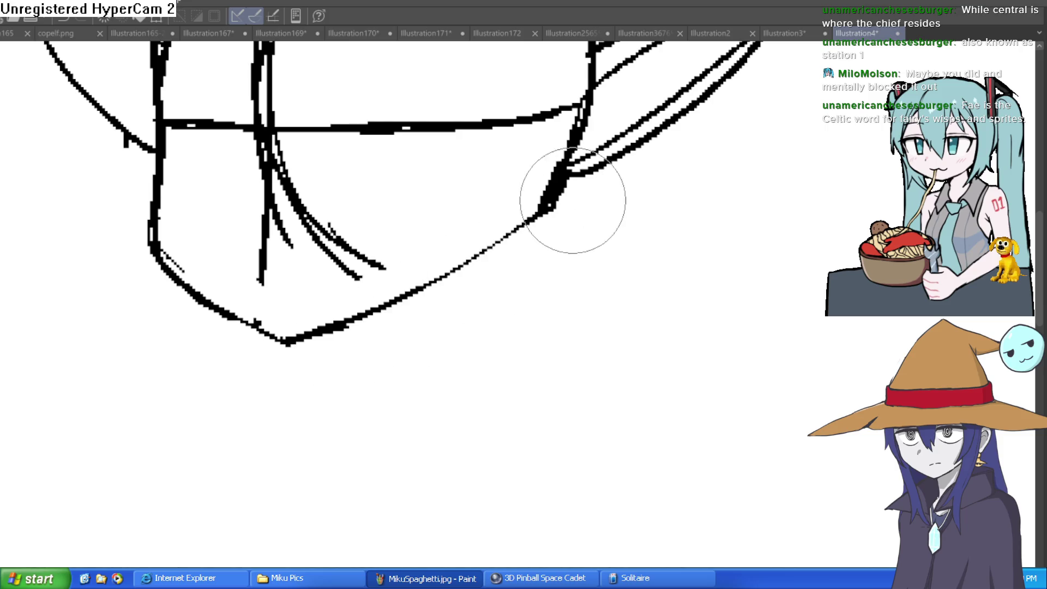
{"action": "scroll", "coordinate": [624, 194], "scroll_direction": "down", "scroll_amount": 3}
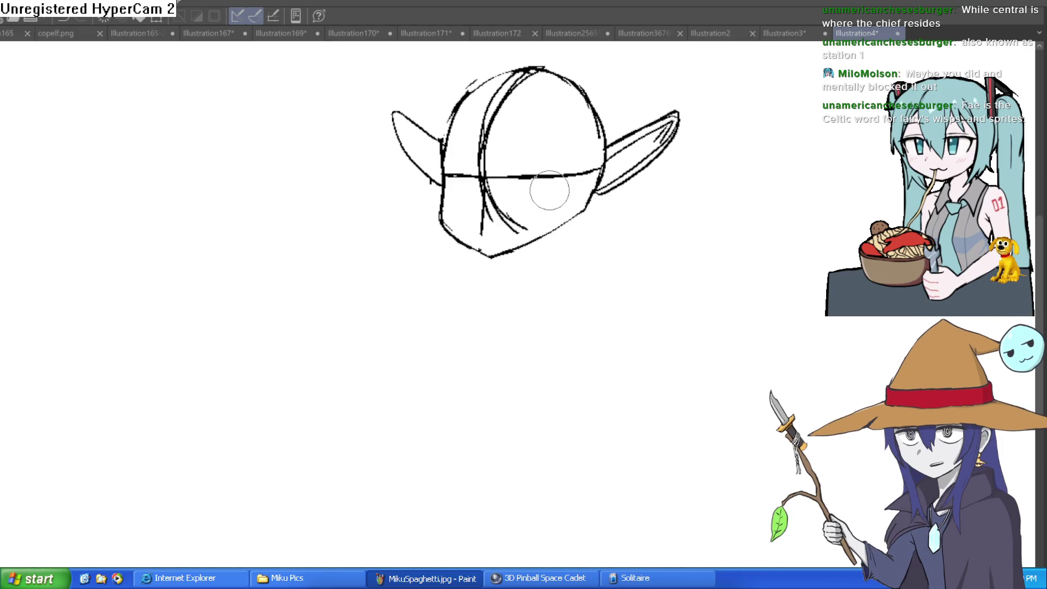
Retrace the arc across the top of the head and the stroke down its left side.
{"action": "scroll", "coordinate": [678, 210], "scroll_direction": "down", "scroll_amount": 3}
{"action": "scroll", "coordinate": [619, 210], "scroll_direction": "up", "scroll_amount": 6}
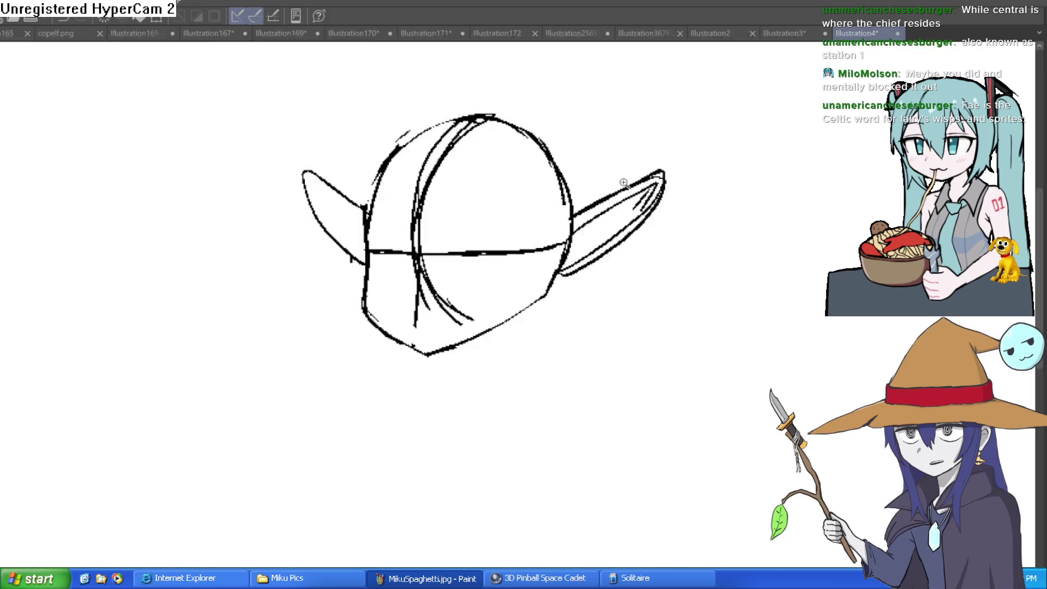
{"action": "scroll", "coordinate": [429, 215], "scroll_direction": "up", "scroll_amount": 2}
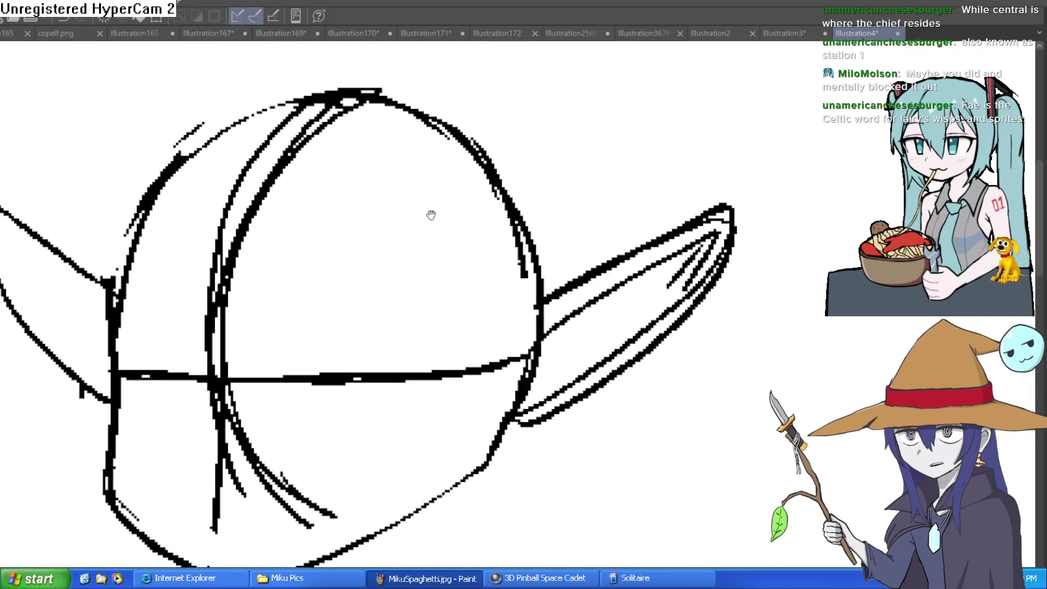
{"action": "mouse_move", "coordinate": [163, 190]}
{"action": "left_mouse_down"}
{"action": "mouse_move", "coordinate": [262, 112]}
{"action": "mouse_move", "coordinate": [424, 125]}
{"action": "mouse_move", "coordinate": [551, 269]}
{"action": "mouse_move", "coordinate": [447, 123]}
{"action": "mouse_move", "coordinate": [319, 92]}
{"action": "mouse_move", "coordinate": [139, 197]}
{"action": "left_mouse_up"}
{"action": "key", "text": "ctrl+z"}
{"action": "mouse_move", "coordinate": [344, 91]}
{"action": "left_mouse_down"}
{"action": "mouse_move", "coordinate": [120, 272]}
{"action": "mouse_move", "coordinate": [110, 297]}
{"action": "left_mouse_up"}
Thicken the eye-line across the head toward the right ear.
{"action": "scroll", "coordinate": [232, 248], "scroll_direction": "down", "scroll_amount": 3}
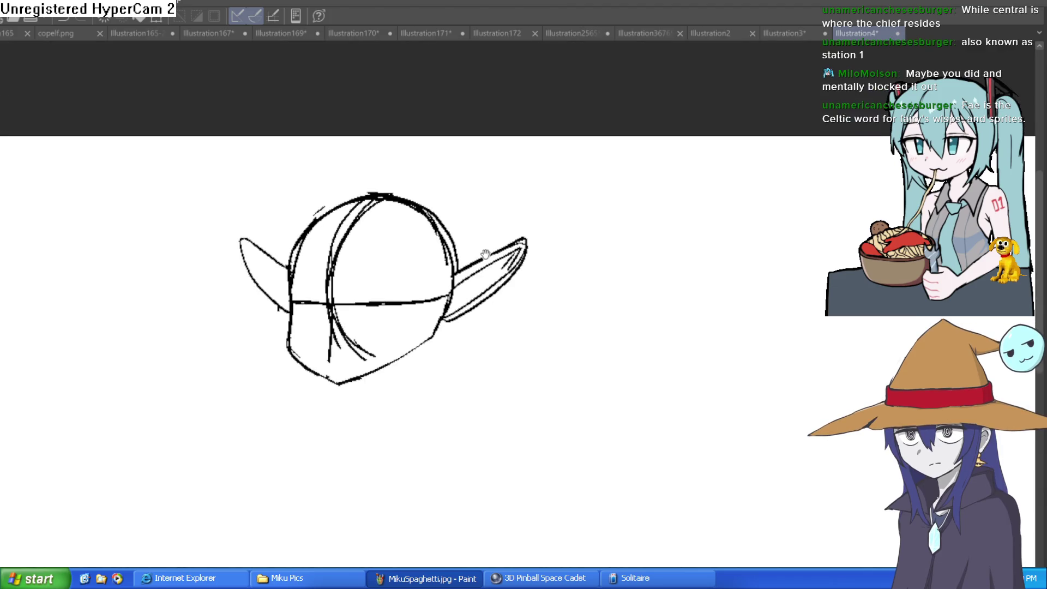
{"action": "scroll", "coordinate": [272, 281], "scroll_direction": "up", "scroll_amount": 2}
{"action": "left_click_drag", "start_coordinate": [272, 281], "coordinate": [623, 270]}
{"action": "scroll", "coordinate": [670, 306], "scroll_direction": "down", "scroll_amount": 4}
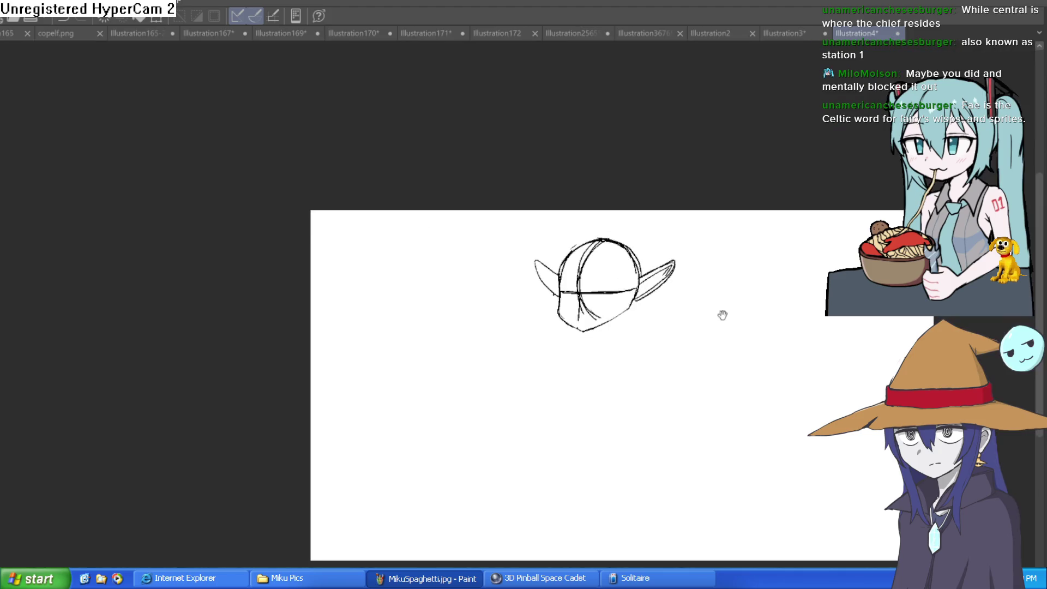
{"action": "scroll", "coordinate": [588, 234], "scroll_direction": "up", "scroll_amount": 2}
Scale the whole head sketch down with Ctrl+T, then ink the jaw line toward the chin.
{"action": "key", "text": "ctrl+t"}
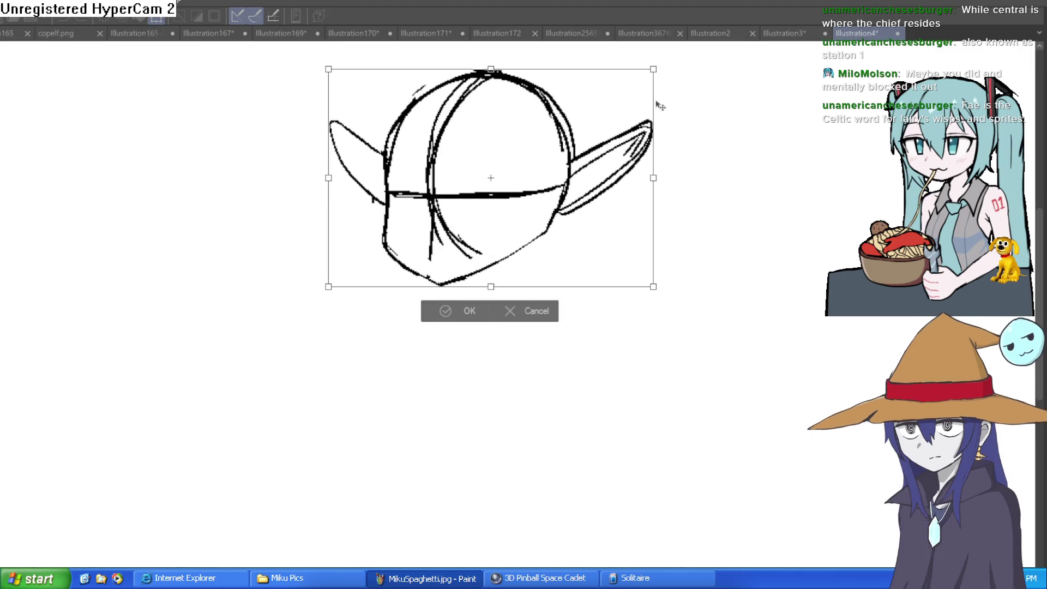
{"action": "left_click_drag", "start_coordinate": [654, 67], "coordinate": [579, 116]}
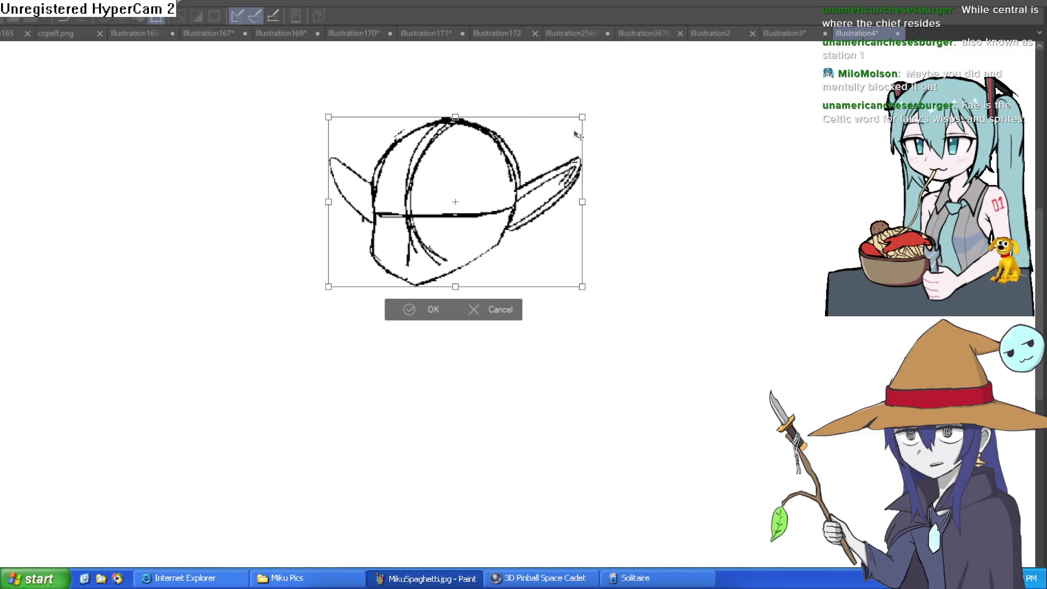
{"action": "left_click", "coordinate": [421, 309]}
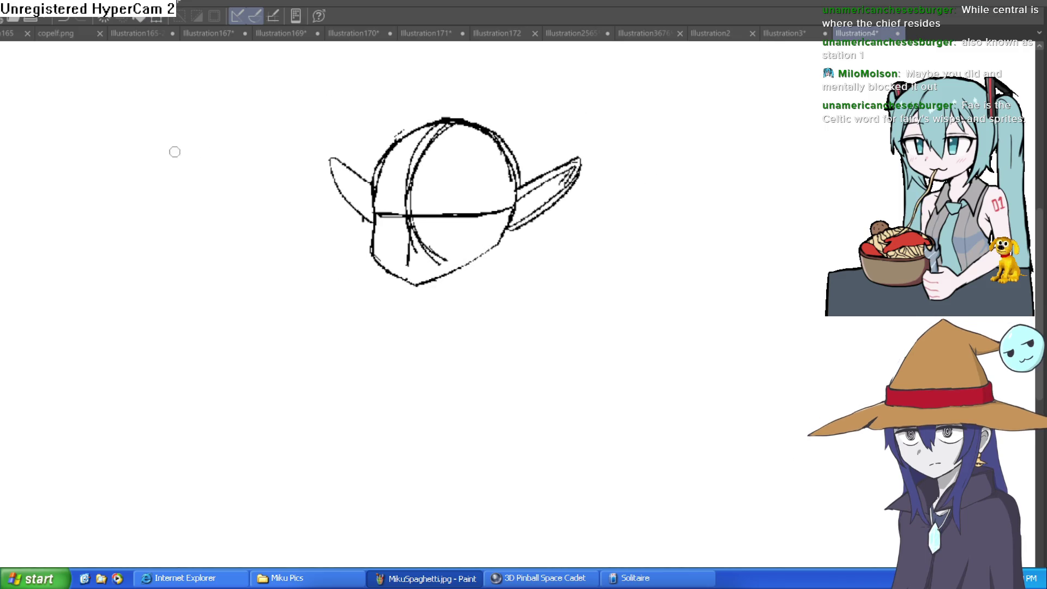
{"action": "scroll", "coordinate": [483, 258], "scroll_direction": "up", "scroll_amount": 3}
{"action": "mouse_move", "coordinate": [542, 173]}
{"action": "left_mouse_down"}
{"action": "mouse_move", "coordinate": [444, 264]}
{"action": "mouse_move", "coordinate": [354, 298]}
{"action": "left_mouse_up"}
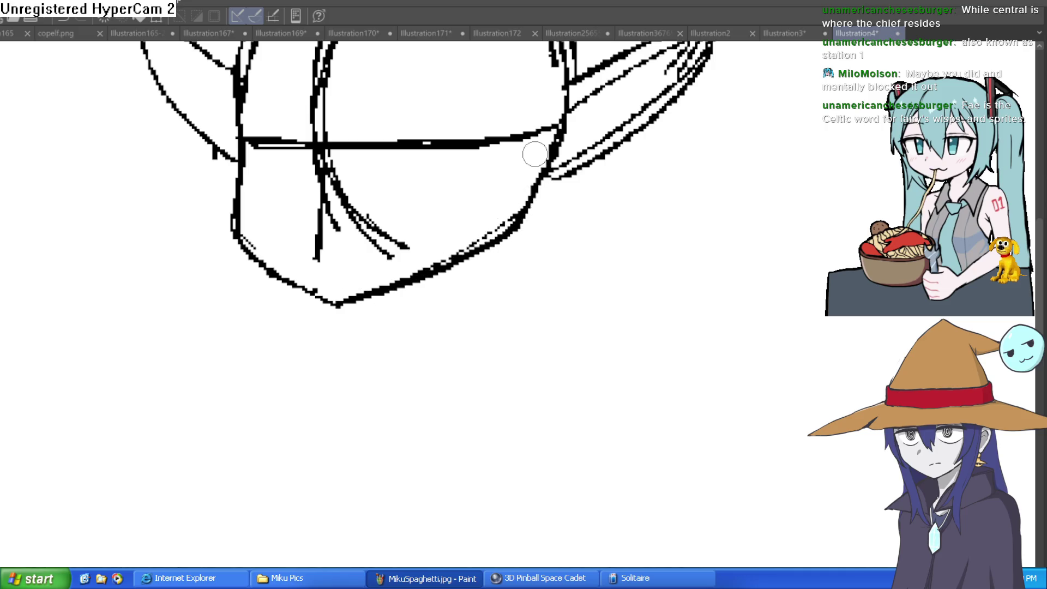
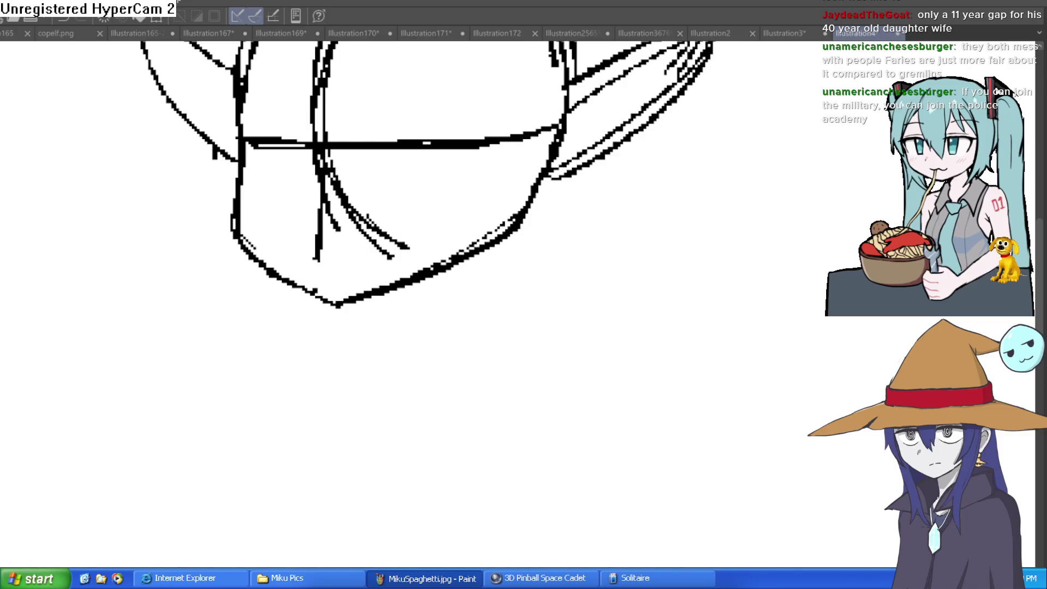
Draw two neck lines under the chin, with the right one curving outward.
{"action": "left_click_drag", "start_coordinate": [474, 253], "coordinate": [460, 336]}
{"action": "left_click_drag", "start_coordinate": [380, 291], "coordinate": [358, 351]}
{"action": "mouse_move", "coordinate": [475, 262]}
{"action": "left_mouse_down"}
{"action": "mouse_move", "coordinate": [466, 328]}
{"action": "mouse_move", "coordinate": [534, 365]}
{"action": "left_mouse_up"}
{"action": "scroll", "coordinate": [565, 287], "scroll_direction": "down", "scroll_amount": 2}
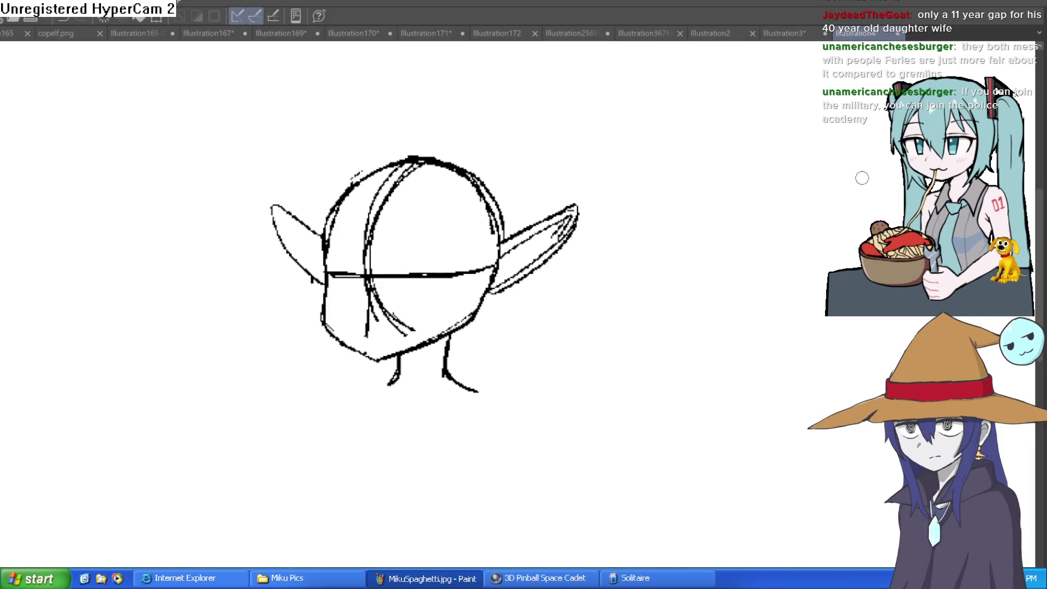
{"action": "scroll", "coordinate": [628, 281], "scroll_direction": "up", "scroll_amount": 2}
Join the right ear's lower edge to the face, add hair strands, and erase excess jaw ink.
{"action": "left_click_drag", "start_coordinate": [507, 297], "coordinate": [480, 314]}
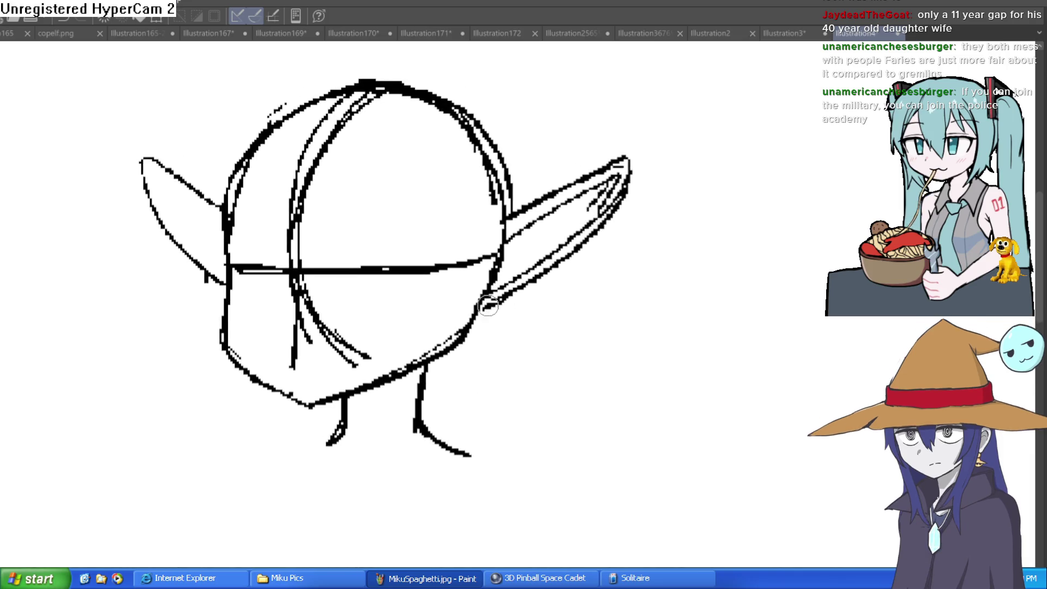
{"action": "mouse_move", "coordinate": [517, 212]}
{"action": "left_mouse_down"}
{"action": "mouse_move", "coordinate": [517, 224]}
{"action": "mouse_move", "coordinate": [466, 136]}
{"action": "mouse_move", "coordinate": [475, 144]}
{"action": "mouse_move", "coordinate": [431, 114]}
{"action": "mouse_move", "coordinate": [292, 122]}
{"action": "mouse_move", "coordinate": [242, 172]}
{"action": "mouse_move", "coordinate": [226, 240]}
{"action": "mouse_move", "coordinate": [224, 345]}
{"action": "mouse_move", "coordinate": [327, 422]}
{"action": "mouse_move", "coordinate": [306, 393]}
{"action": "mouse_move", "coordinate": [299, 339]}
{"action": "mouse_move", "coordinate": [338, 136]}
{"action": "mouse_move", "coordinate": [308, 273]}
{"action": "mouse_move", "coordinate": [311, 414]}
{"action": "left_mouse_up"}
{"action": "mouse_move", "coordinate": [224, 333]}
{"action": "left_mouse_down"}
{"action": "mouse_move", "coordinate": [266, 390]}
{"action": "mouse_move", "coordinate": [327, 416]}
{"action": "mouse_move", "coordinate": [464, 344]}
{"action": "mouse_move", "coordinate": [482, 306]}
{"action": "left_mouse_up"}
{"action": "mouse_move", "coordinate": [461, 361]}
{"action": "left_mouse_down"}
{"action": "mouse_move", "coordinate": [420, 369]}
{"action": "mouse_move", "coordinate": [328, 427]}
{"action": "mouse_move", "coordinate": [280, 420]}
{"action": "mouse_move", "coordinate": [212, 310]}
{"action": "left_mouse_up"}
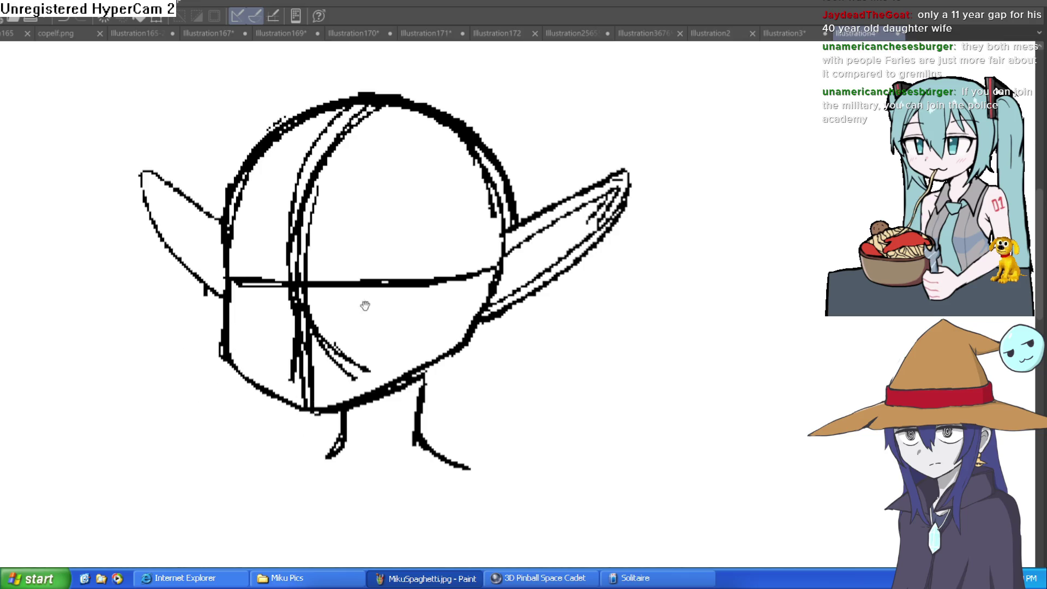
{"action": "left_click_drag", "start_coordinate": [414, 253], "coordinate": [402, 306]}
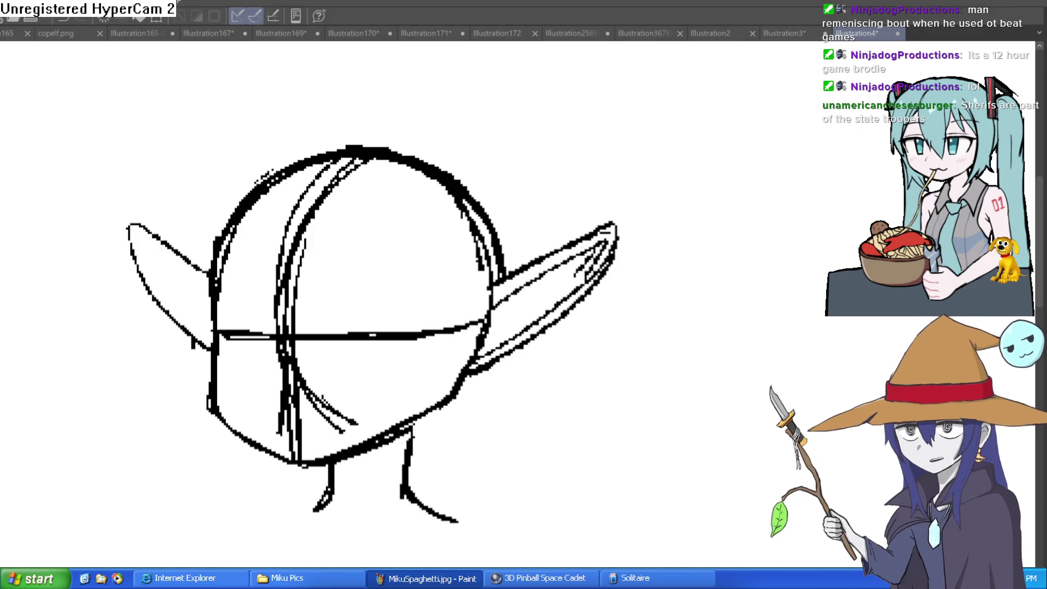
Zoom out and draw the sloping shoulder lines below the head.
{"action": "scroll", "coordinate": [451, 351], "scroll_direction": "up", "scroll_amount": 5}
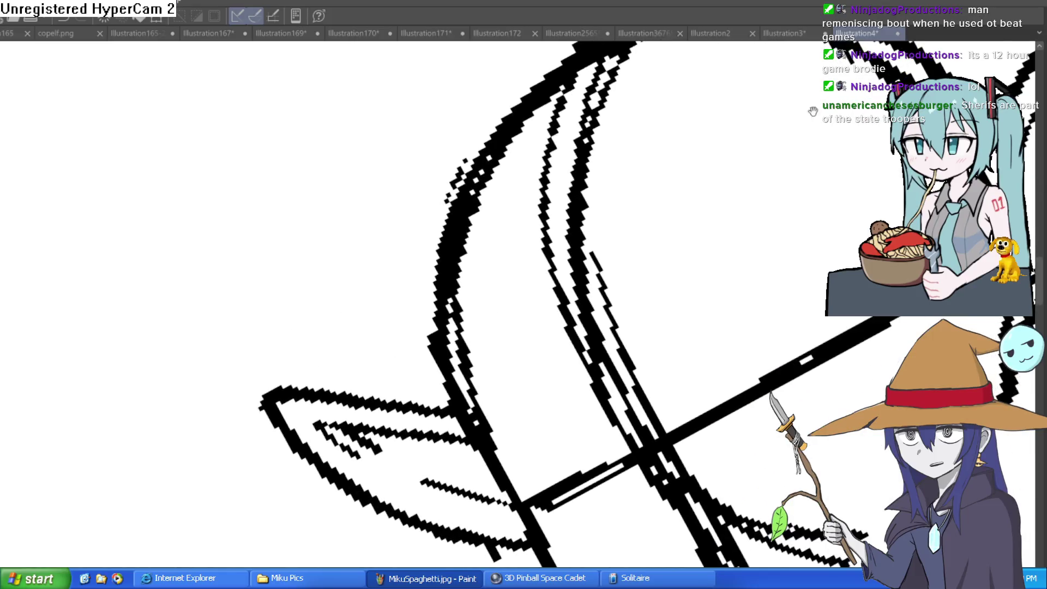
{"action": "scroll", "coordinate": [660, 217], "scroll_direction": "down", "scroll_amount": 5}
{"action": "scroll", "coordinate": [660, 217], "scroll_direction": "down", "scroll_amount": 6}
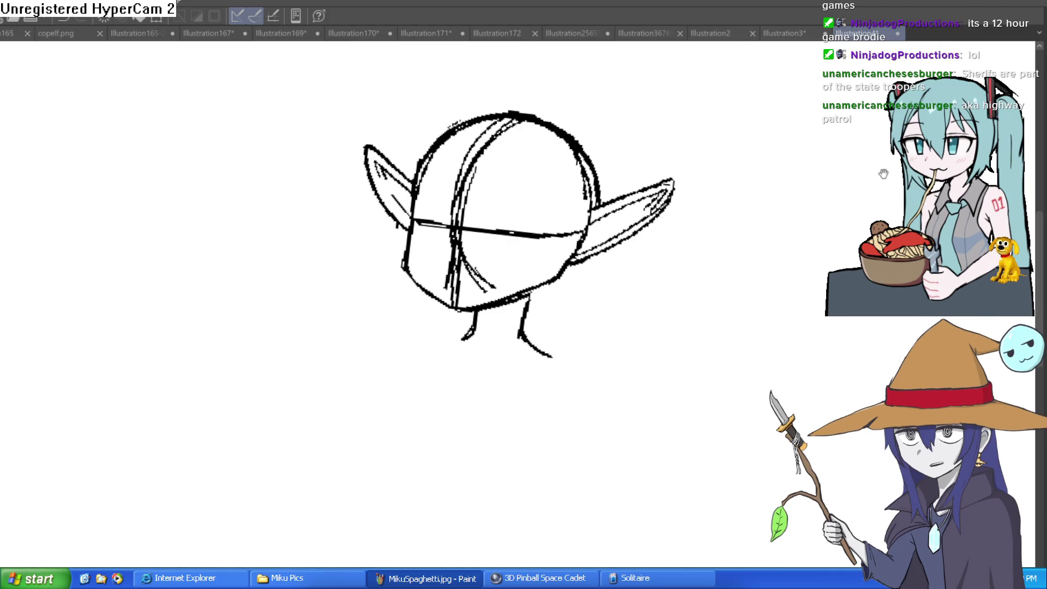
{"action": "scroll", "coordinate": [703, 194], "scroll_direction": "down", "scroll_amount": 2}
{"action": "scroll", "coordinate": [669, 220], "scroll_direction": "down", "scroll_amount": 4}
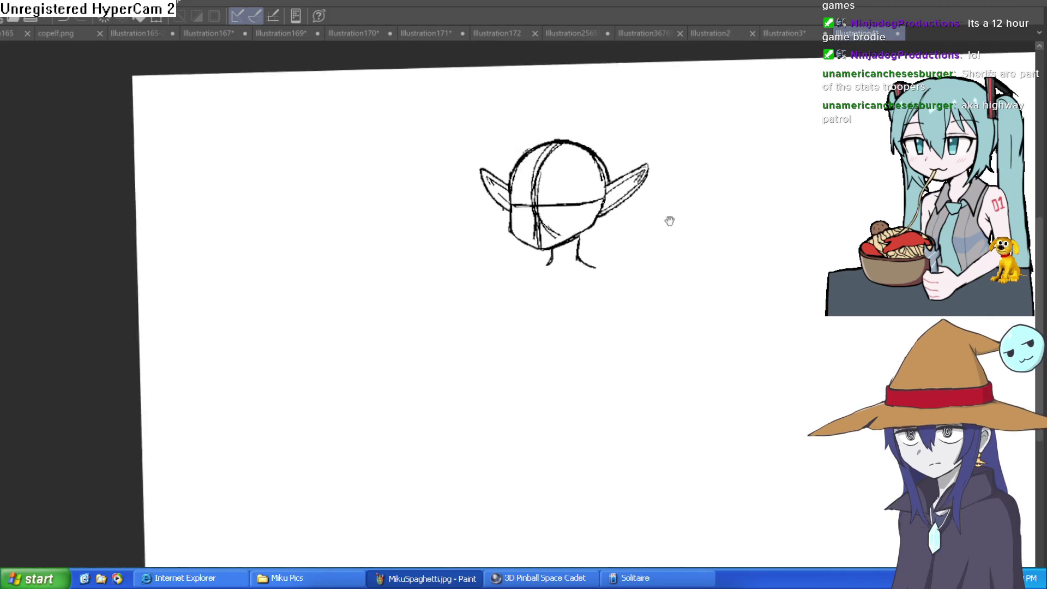
{"action": "left_click_drag", "start_coordinate": [533, 333], "coordinate": [544, 328]}
{"action": "left_click_drag", "start_coordinate": [531, 277], "coordinate": [504, 311]}
{"action": "mouse_move", "coordinate": [573, 282]}
{"action": "left_mouse_down"}
{"action": "mouse_move", "coordinate": [595, 303]}
{"action": "mouse_move", "coordinate": [589, 341]}
{"action": "left_mouse_up"}
Add short chest marks and the left and right torso side lines.
{"action": "scroll", "coordinate": [590, 332], "scroll_direction": "down", "scroll_amount": 3}
{"action": "scroll", "coordinate": [665, 296], "scroll_direction": "up", "scroll_amount": 5}
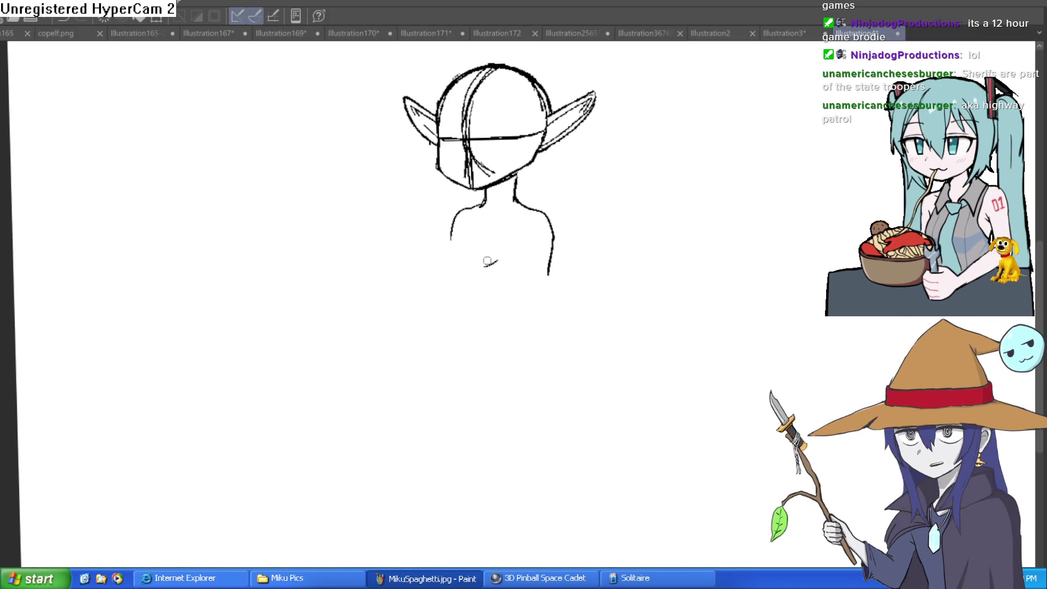
{"action": "left_click_drag", "start_coordinate": [483, 253], "coordinate": [496, 254]}
{"action": "left_click_drag", "start_coordinate": [485, 308], "coordinate": [495, 309]}
{"action": "left_click_drag", "start_coordinate": [457, 243], "coordinate": [464, 267]}
{"action": "left_click_drag", "start_coordinate": [474, 219], "coordinate": [464, 234]}
{"action": "left_click_drag", "start_coordinate": [497, 272], "coordinate": [518, 275]}
{"action": "left_click_drag", "start_coordinate": [528, 223], "coordinate": [532, 298]}
{"action": "mouse_move", "coordinate": [550, 230]}
{"action": "left_mouse_down"}
{"action": "mouse_move", "coordinate": [555, 286]}
{"action": "mouse_move", "coordinate": [548, 220]}
{"action": "mouse_move", "coordinate": [516, 183]}
{"action": "mouse_move", "coordinate": [515, 215]}
{"action": "left_mouse_up"}
Redraw the right neck line further left and draw the shoulder curve.
{"action": "scroll", "coordinate": [515, 182], "scroll_direction": "up", "scroll_amount": 2}
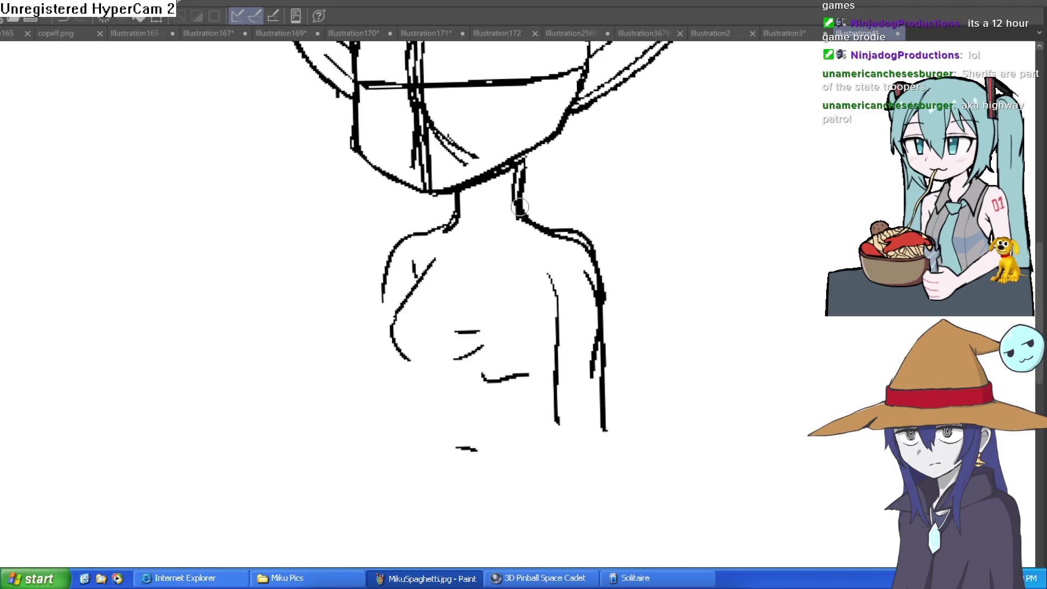
{"action": "key", "text": "e"}
{"action": "left_click_drag", "start_coordinate": [525, 164], "coordinate": [538, 199]}
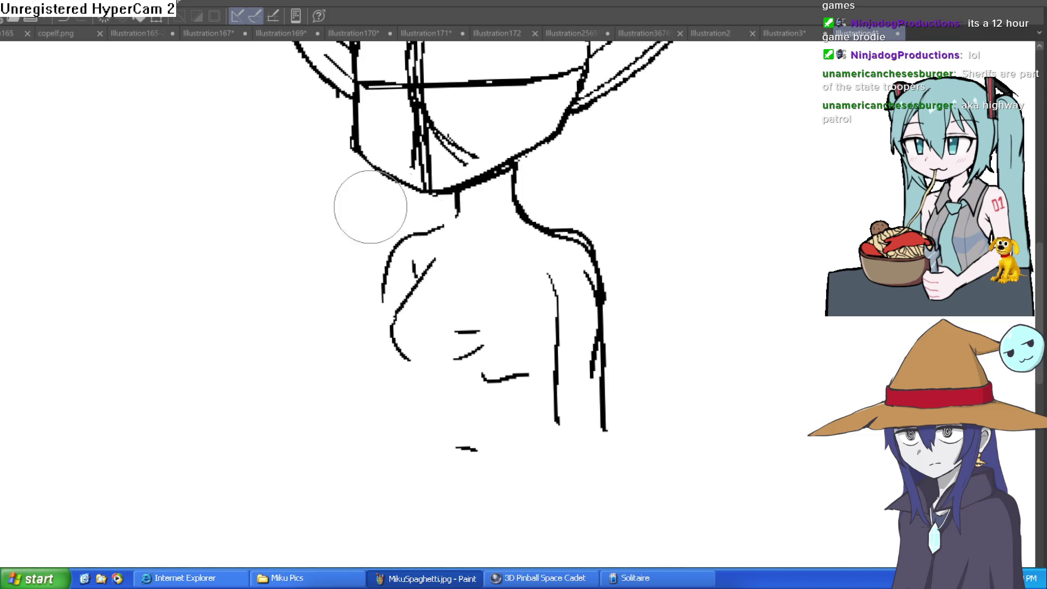
{"action": "scroll", "coordinate": [460, 197], "scroll_direction": "up", "scroll_amount": 2}
{"action": "mouse_move", "coordinate": [459, 198]}
{"action": "left_mouse_down"}
{"action": "mouse_move", "coordinate": [456, 299]}
{"action": "mouse_move", "coordinate": [444, 254]}
{"action": "mouse_move", "coordinate": [331, 341]}
{"action": "mouse_move", "coordinate": [339, 428]}
{"action": "left_mouse_up"}
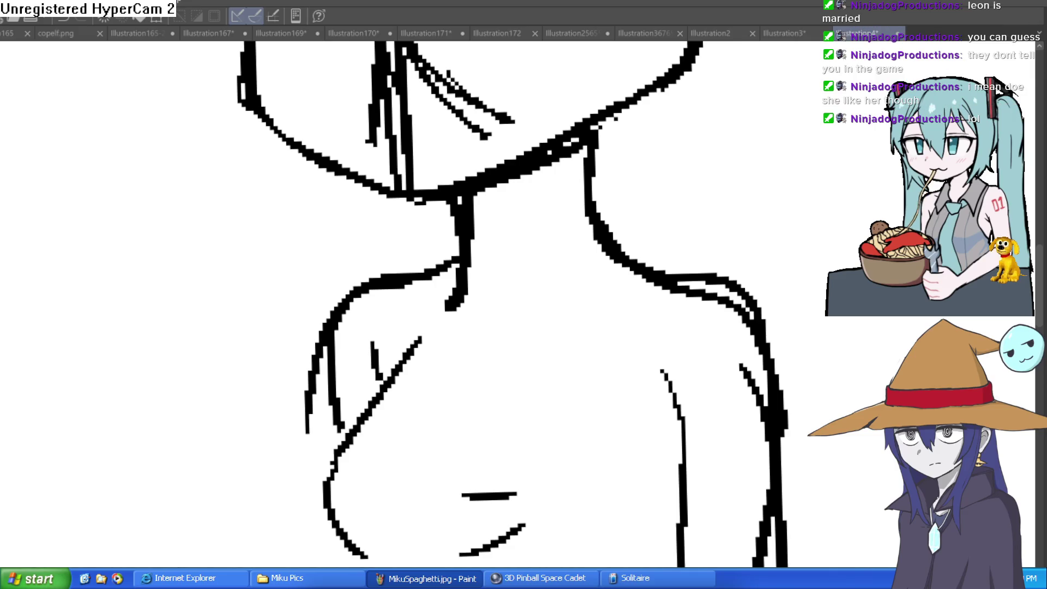
{"action": "left_click_drag", "start_coordinate": [854, 234], "coordinate": [791, 190]}
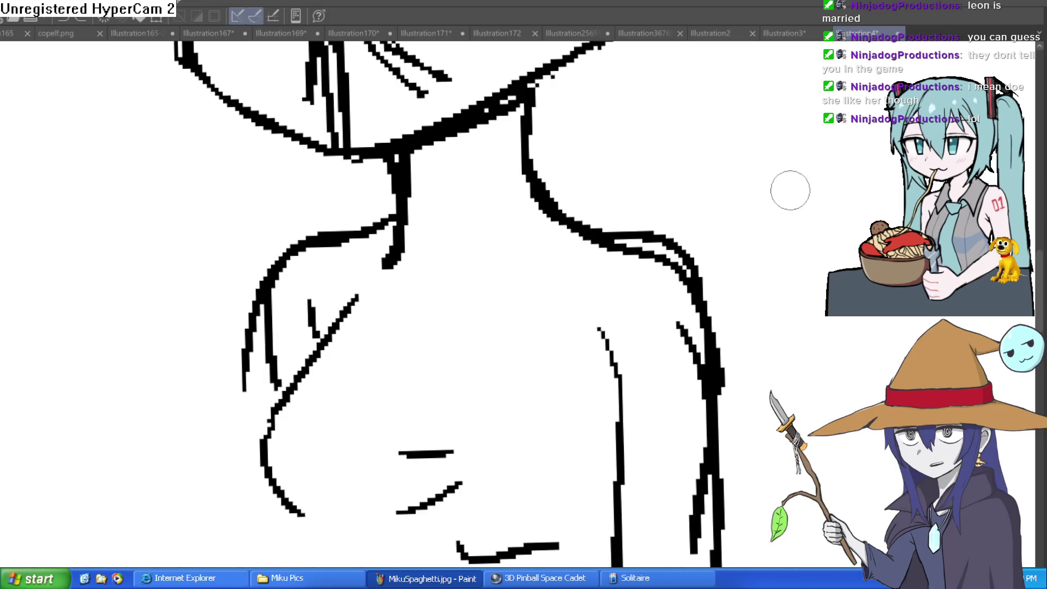
{"action": "scroll", "coordinate": [757, 212], "scroll_direction": "down", "scroll_amount": 3}
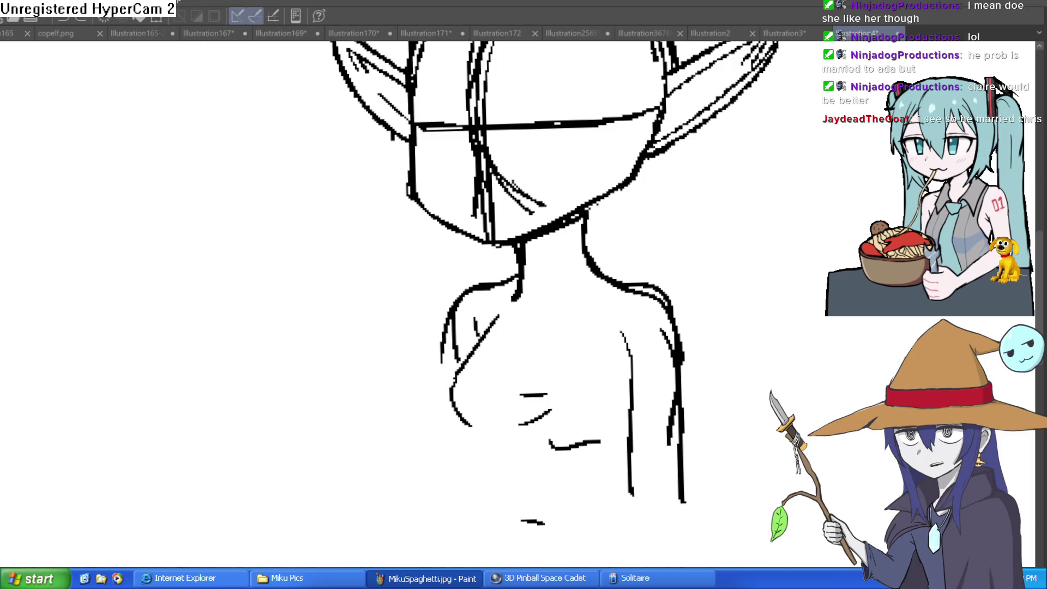
{"action": "scroll", "coordinate": [806, 227], "scroll_direction": "down", "scroll_amount": 2}
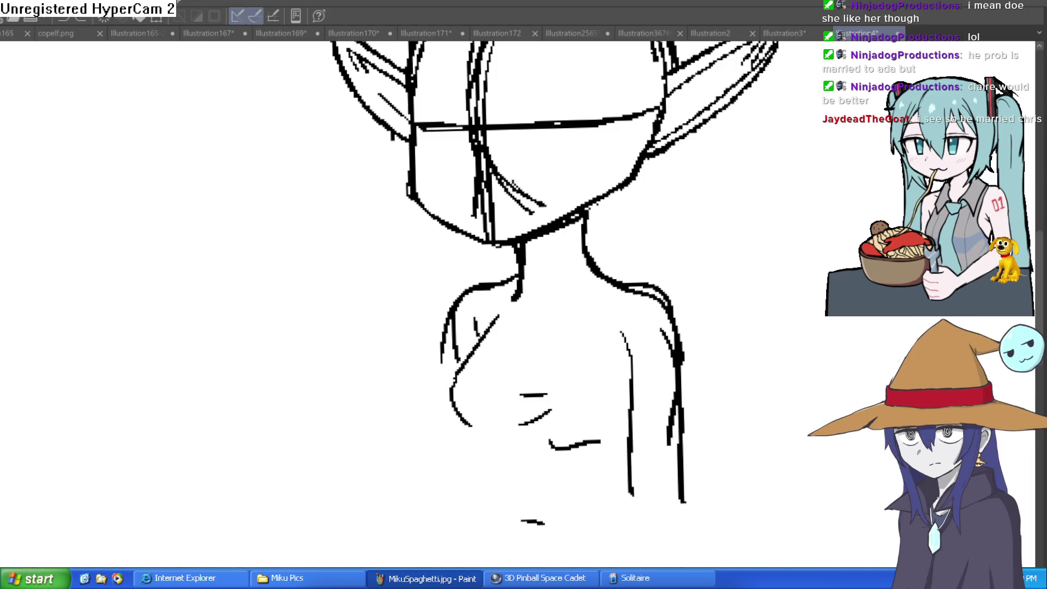
{"action": "scroll", "coordinate": [766, 346], "scroll_direction": "down", "scroll_amount": 2}
{"action": "scroll", "coordinate": [789, 304], "scroll_direction": "up", "scroll_amount": 1}
{"action": "left_click_drag", "start_coordinate": [830, 259], "coordinate": [791, 285]}
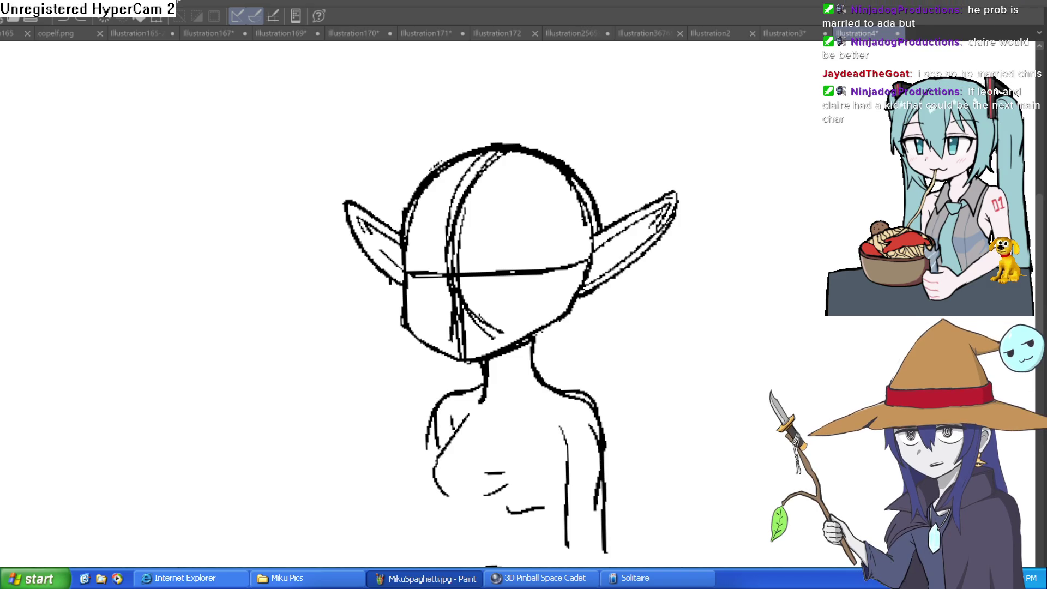
{"action": "mouse_move", "coordinate": [778, 212]}
{"action": "left_mouse_down"}
{"action": "mouse_move", "coordinate": [774, 159]}
{"action": "mouse_move", "coordinate": [671, 149]}
{"action": "left_mouse_up"}
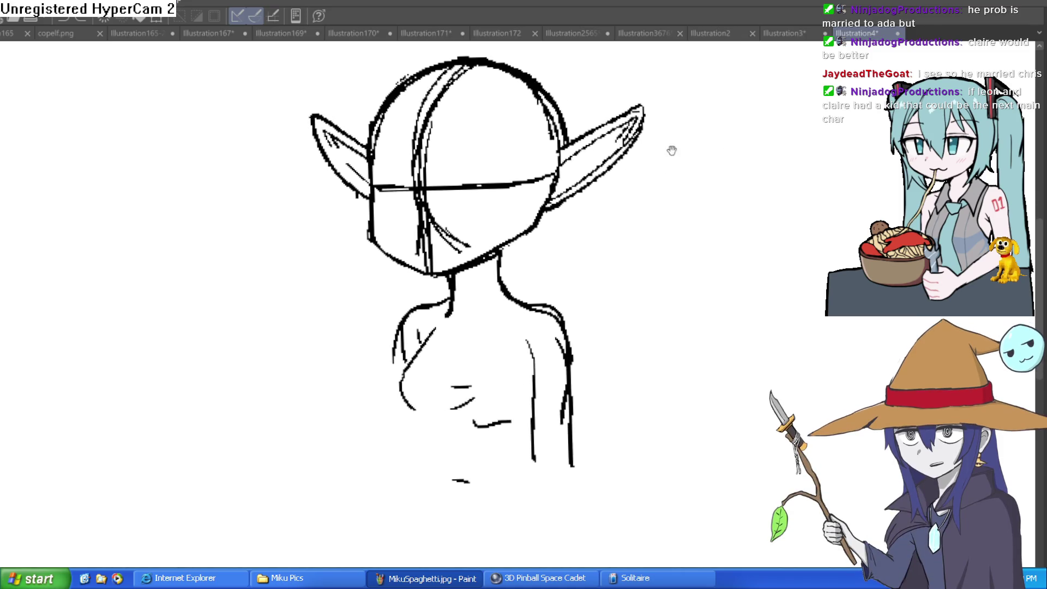
Draw strokes across the chest and add collarbone marks.
{"action": "scroll", "coordinate": [671, 150], "scroll_direction": "up", "scroll_amount": 5}
{"action": "mouse_move", "coordinate": [567, 244]}
{"action": "left_mouse_down"}
{"action": "mouse_move", "coordinate": [456, 289]}
{"action": "mouse_move", "coordinate": [416, 335]}
{"action": "mouse_move", "coordinate": [402, 312]}
{"action": "mouse_move", "coordinate": [299, 265]}
{"action": "left_mouse_up"}
{"action": "left_click", "coordinate": [390, 305]}
{"action": "left_click", "coordinate": [357, 248]}
{"action": "left_click", "coordinate": [349, 260]}
With a large eraser, thin the thick neck line and trim the chest stroke.
{"action": "key", "text": "]"}
{"action": "key", "text": "]"}
{"action": "key", "text": "]"}
{"action": "mouse_move", "coordinate": [367, 250]}
{"action": "left_mouse_down"}
{"action": "mouse_move", "coordinate": [374, 164]}
{"action": "mouse_move", "coordinate": [398, 140]}
{"action": "mouse_move", "coordinate": [468, 117]}
{"action": "mouse_move", "coordinate": [490, 93]}
{"action": "mouse_move", "coordinate": [523, 133]}
{"action": "left_mouse_up"}
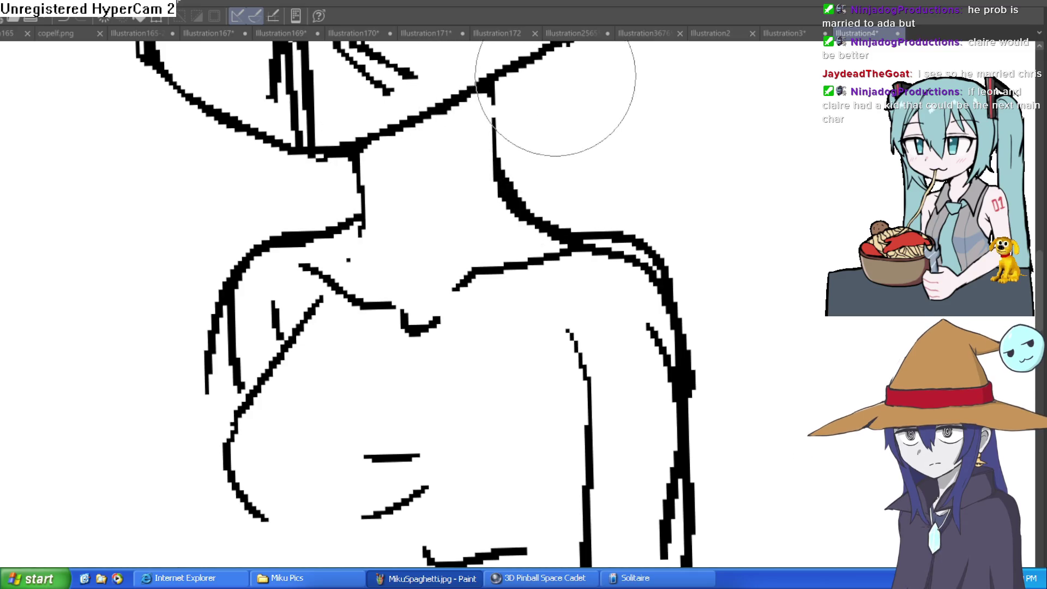
{"action": "scroll", "coordinate": [673, 133], "scroll_direction": "down", "scroll_amount": 5}
{"action": "mouse_move", "coordinate": [673, 133]}
{"action": "left_mouse_down"}
{"action": "mouse_move", "coordinate": [576, 209]}
{"action": "mouse_move", "coordinate": [558, 183]}
{"action": "left_mouse_up"}
{"action": "mouse_move", "coordinate": [480, 248]}
{"action": "left_mouse_down"}
{"action": "mouse_move", "coordinate": [460, 252]}
{"action": "mouse_move", "coordinate": [468, 243]}
{"action": "mouse_move", "coordinate": [456, 227]}
{"action": "mouse_move", "coordinate": [465, 227]}
{"action": "left_mouse_up"}
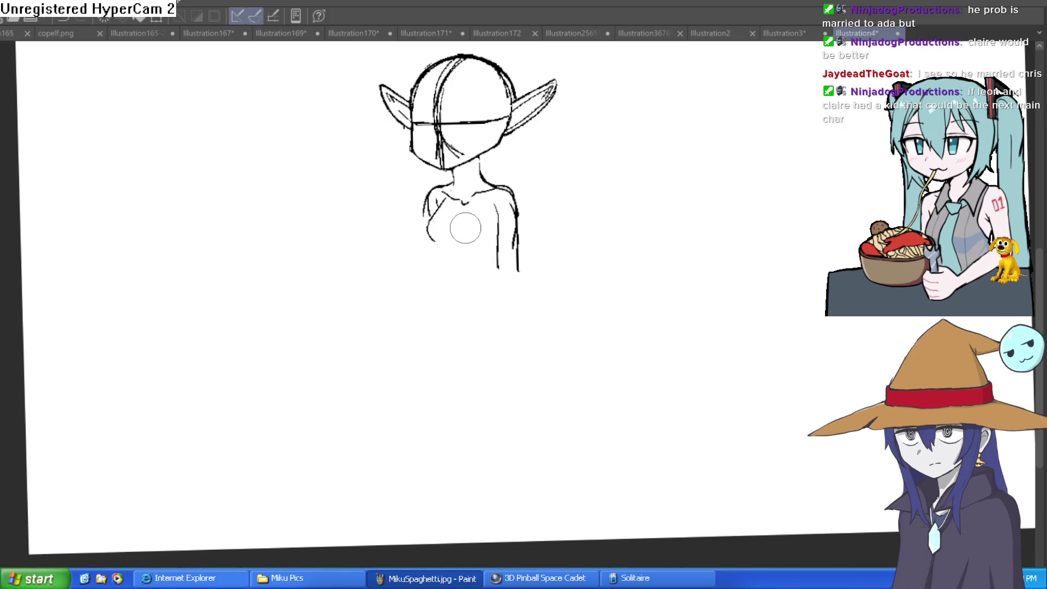
Extend the lower chest curve, removing stray diagonal and vertical chest strokes.
{"action": "scroll", "coordinate": [490, 229], "scroll_direction": "up", "scroll_amount": 5}
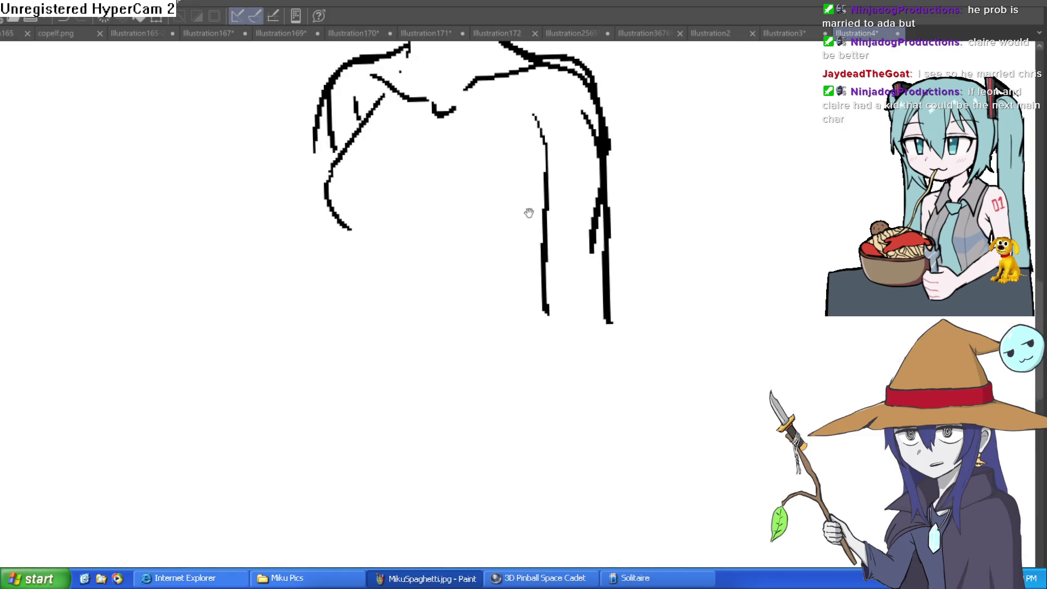
{"action": "left_click_drag", "start_coordinate": [355, 227], "coordinate": [440, 249]}
{"action": "key", "text": "ctrl+z"}
{"action": "key", "text": "ctrl+z"}
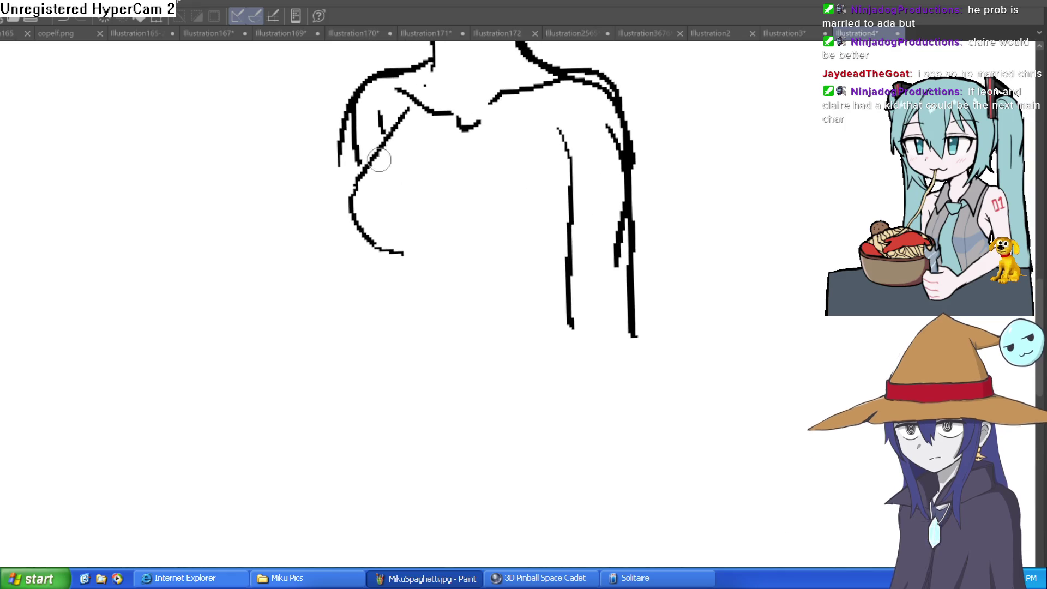
{"action": "mouse_move", "coordinate": [393, 159]}
{"action": "left_mouse_down"}
{"action": "mouse_move", "coordinate": [382, 112]}
{"action": "mouse_move", "coordinate": [385, 159]}
{"action": "left_mouse_up"}
{"action": "scroll", "coordinate": [378, 163], "scroll_direction": "up", "scroll_amount": 1}
{"action": "mouse_move", "coordinate": [382, 271]}
{"action": "left_mouse_down"}
{"action": "mouse_move", "coordinate": [484, 283]}
{"action": "mouse_move", "coordinate": [556, 259]}
{"action": "left_mouse_up"}
Erase the right arm and vertical side lines.
{"action": "scroll", "coordinate": [643, 230], "scroll_direction": "down", "scroll_amount": 2}
{"action": "mouse_move", "coordinate": [643, 230]}
{"action": "left_mouse_down"}
{"action": "mouse_move", "coordinate": [572, 236]}
{"action": "mouse_move", "coordinate": [554, 289]}
{"action": "mouse_move", "coordinate": [544, 242]}
{"action": "left_mouse_up"}
{"action": "mouse_move", "coordinate": [491, 345]}
{"action": "left_mouse_down"}
{"action": "mouse_move", "coordinate": [465, 342]}
{"action": "mouse_move", "coordinate": [493, 388]}
{"action": "mouse_move", "coordinate": [480, 261]}
{"action": "mouse_move", "coordinate": [540, 294]}
{"action": "left_mouse_up"}
Replace the overlong shoulder stroke with new right and left sloping shoulder lines.
{"action": "key", "text": "ctrl+z"}
{"action": "left_click_drag", "start_coordinate": [486, 260], "coordinate": [586, 299]}
{"action": "left_click_drag", "start_coordinate": [361, 259], "coordinate": [287, 352]}
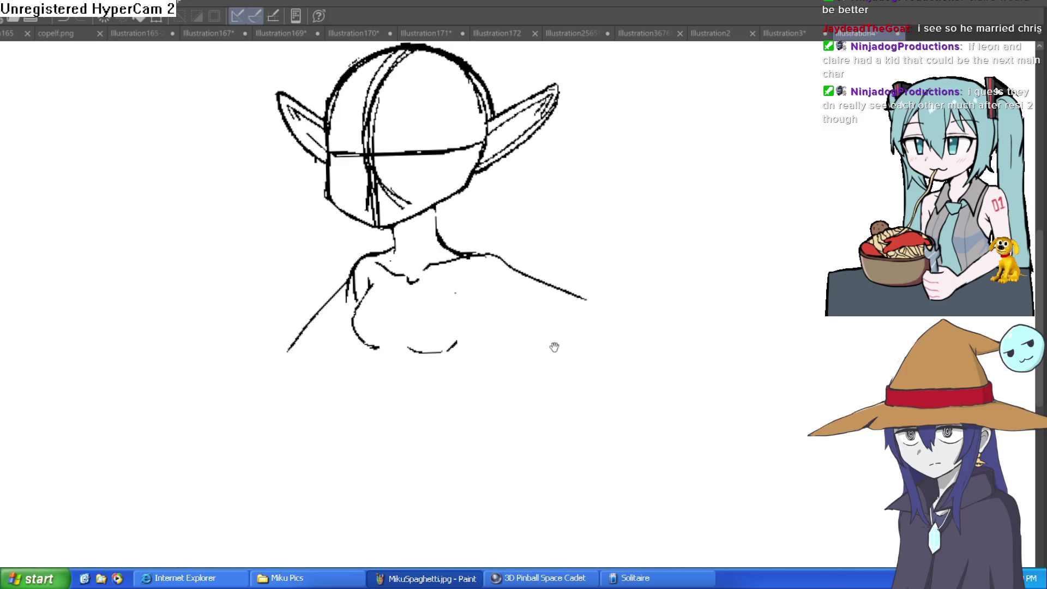
Draw tapering left and right torso side lines below the shoulders.
{"action": "left_click_drag", "start_coordinate": [554, 347], "coordinate": [529, 314]}
{"action": "mouse_move", "coordinate": [470, 263]}
{"action": "left_mouse_down"}
{"action": "mouse_move", "coordinate": [445, 334]}
{"action": "mouse_move", "coordinate": [462, 385]}
{"action": "left_mouse_up"}
{"action": "left_click_drag", "start_coordinate": [344, 316], "coordinate": [372, 392]}
{"action": "scroll", "coordinate": [526, 374], "scroll_direction": "down", "scroll_amount": 2}
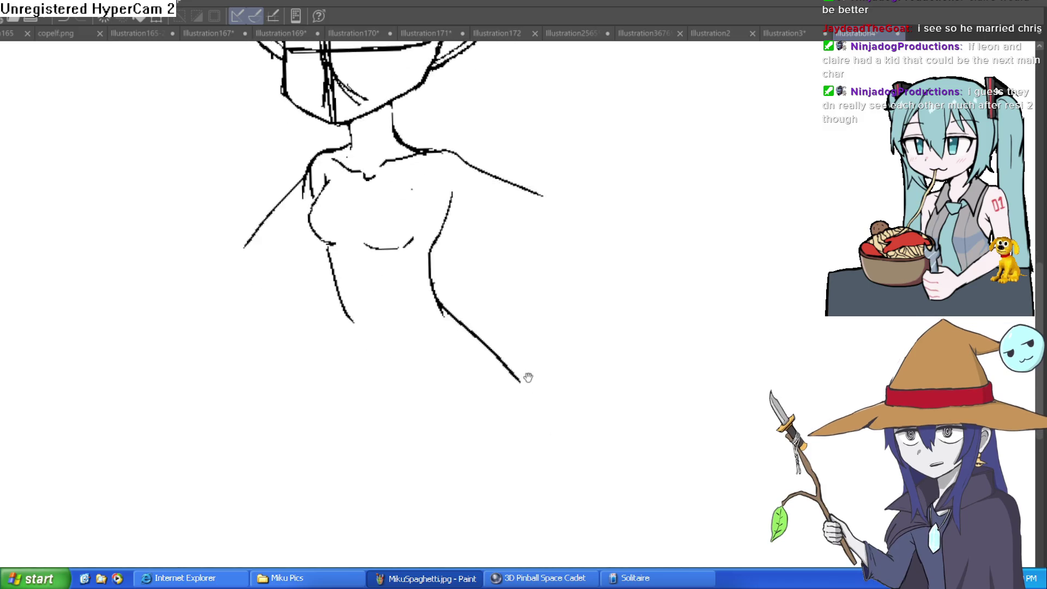
{"action": "mouse_move", "coordinate": [526, 374]}
{"action": "left_mouse_down"}
{"action": "mouse_move", "coordinate": [499, 371]}
{"action": "mouse_move", "coordinate": [540, 355]}
{"action": "mouse_move", "coordinate": [545, 340]}
{"action": "mouse_move", "coordinate": [482, 300]}
{"action": "left_mouse_up"}
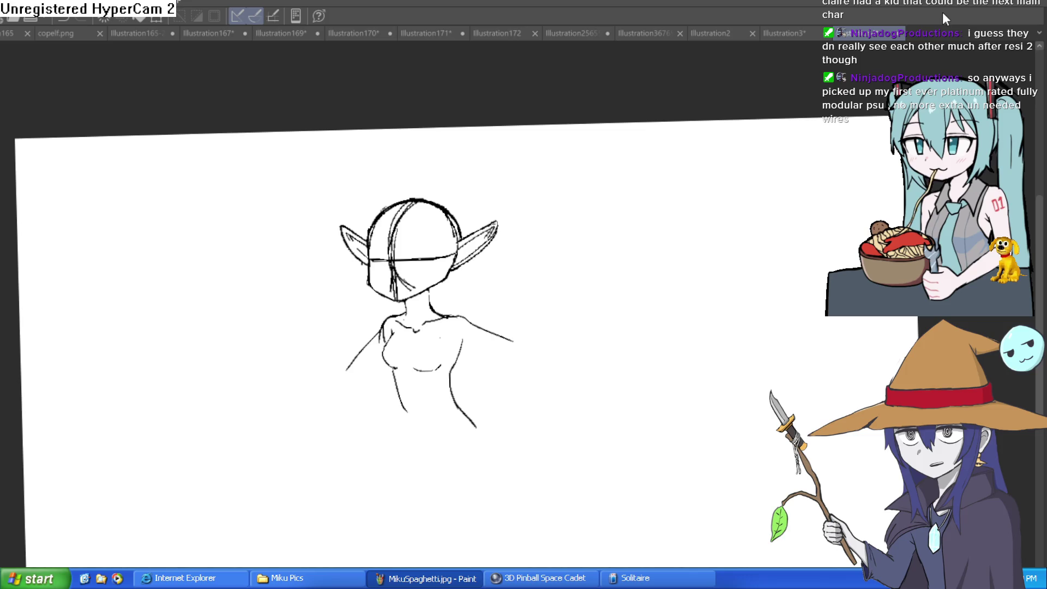
{"action": "scroll", "coordinate": [451, 449], "scroll_direction": "up", "scroll_amount": 3}
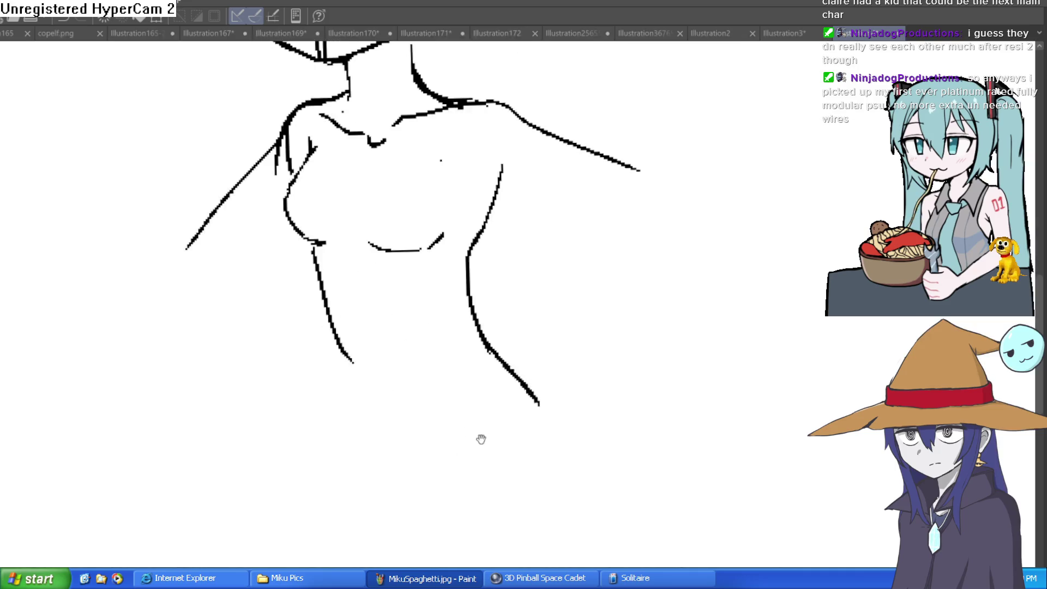
Draw the lower torso curve, right hip line, navel, a leg line and the crotch line.
{"action": "mouse_move", "coordinate": [350, 381]}
{"action": "left_mouse_down"}
{"action": "mouse_move", "coordinate": [433, 417]}
{"action": "mouse_move", "coordinate": [461, 372]}
{"action": "left_mouse_up"}
{"action": "left_click_drag", "start_coordinate": [460, 331], "coordinate": [521, 392]}
{"action": "scroll", "coordinate": [490, 376], "scroll_direction": "down", "scroll_amount": 1}
{"action": "left_click_drag", "start_coordinate": [380, 267], "coordinate": [389, 290]}
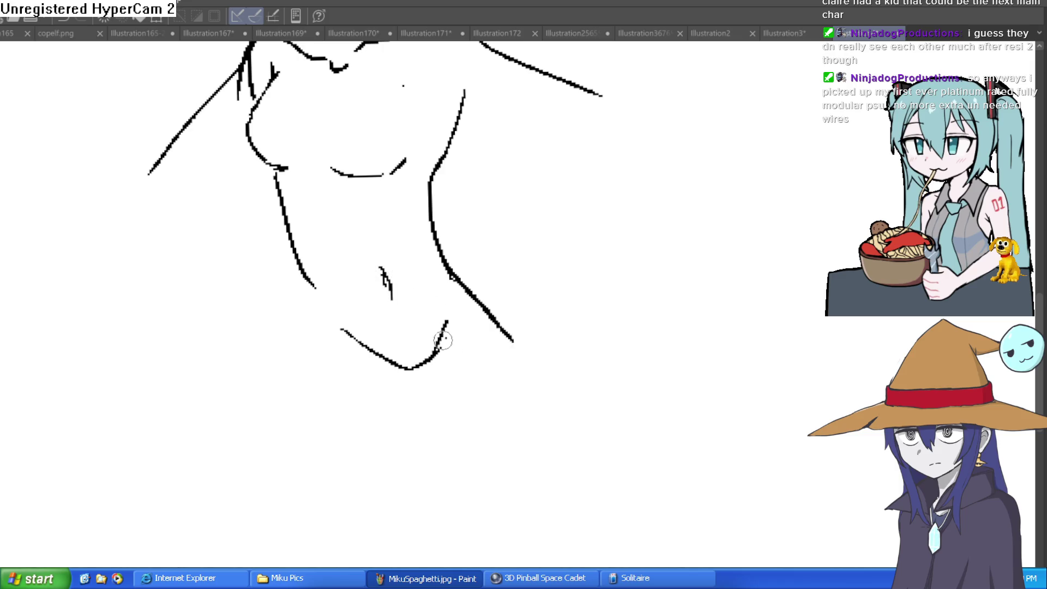
{"action": "left_click_drag", "start_coordinate": [444, 325], "coordinate": [402, 447]}
{"action": "left_click_drag", "start_coordinate": [385, 356], "coordinate": [431, 384]}
Draw the right arm with a doubled outer line and redraw the body's right side.
{"action": "scroll", "coordinate": [393, 331], "scroll_direction": "down", "scroll_amount": 2}
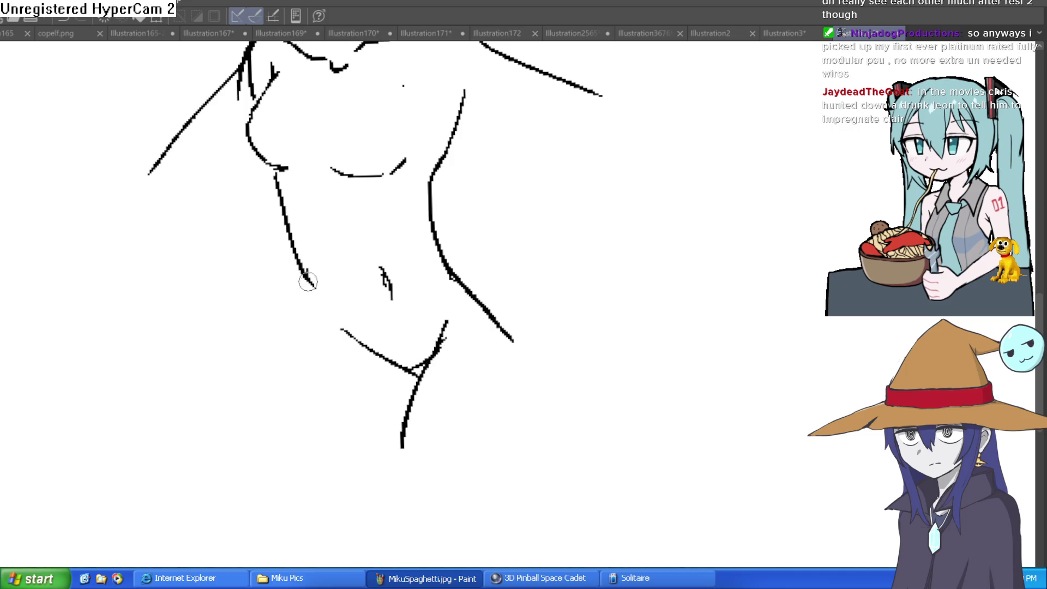
{"action": "scroll", "coordinate": [428, 297], "scroll_direction": "down", "scroll_amount": 3}
{"action": "scroll", "coordinate": [487, 338], "scroll_direction": "up", "scroll_amount": 3}
{"action": "left_click_drag", "start_coordinate": [450, 246], "coordinate": [532, 379]}
{"action": "left_click_drag", "start_coordinate": [428, 334], "coordinate": [492, 456]}
{"action": "key", "text": "ctrl+z"}
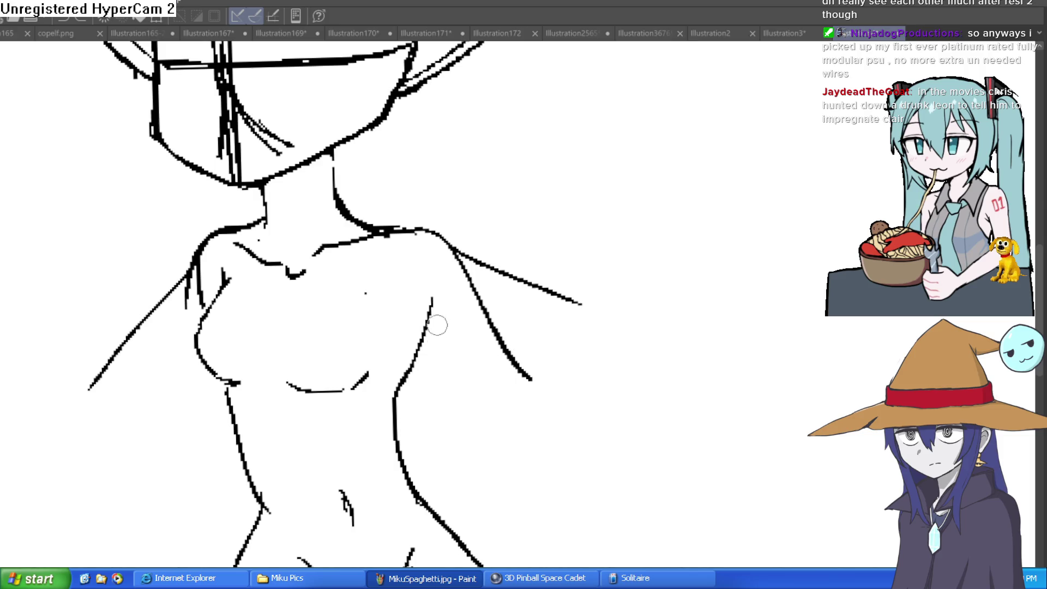
{"action": "left_click_drag", "start_coordinate": [435, 320], "coordinate": [516, 446]}
{"action": "left_click_drag", "start_coordinate": [522, 379], "coordinate": [615, 510]}
{"action": "left_click_drag", "start_coordinate": [582, 441], "coordinate": [534, 329]}
{"action": "left_click_drag", "start_coordinate": [466, 344], "coordinate": [548, 457]}
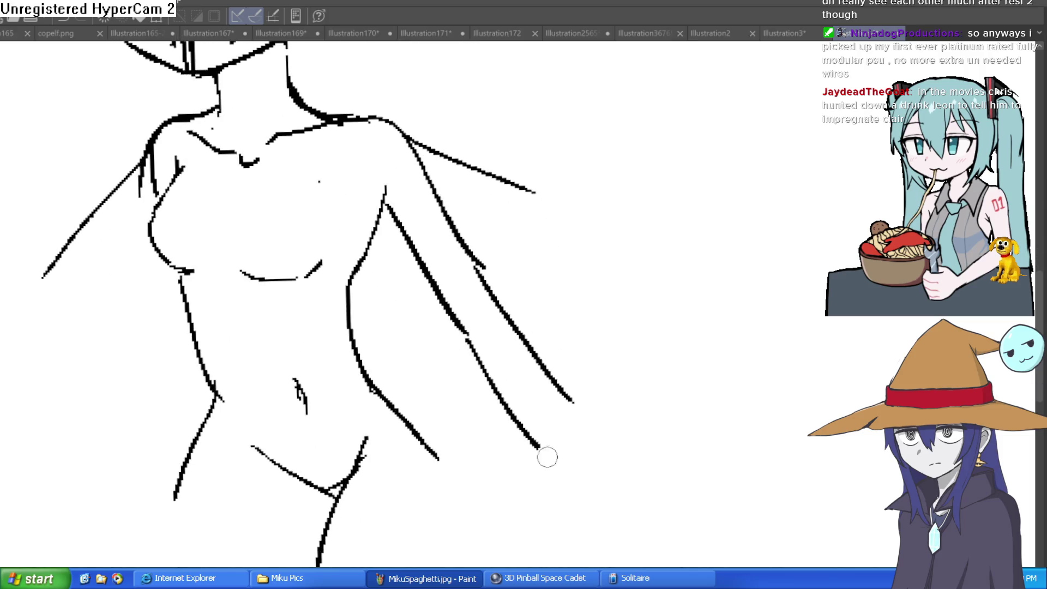
Draw the left arm and a long line from the waist down-left.
{"action": "left_click_drag", "start_coordinate": [538, 373], "coordinate": [740, 383]}
{"action": "left_click_drag", "start_coordinate": [345, 196], "coordinate": [256, 368]}
{"action": "key", "text": "ctrl+z"}
{"action": "left_click_drag", "start_coordinate": [352, 164], "coordinate": [312, 355]}
{"action": "left_click_drag", "start_coordinate": [374, 271], "coordinate": [342, 397]}
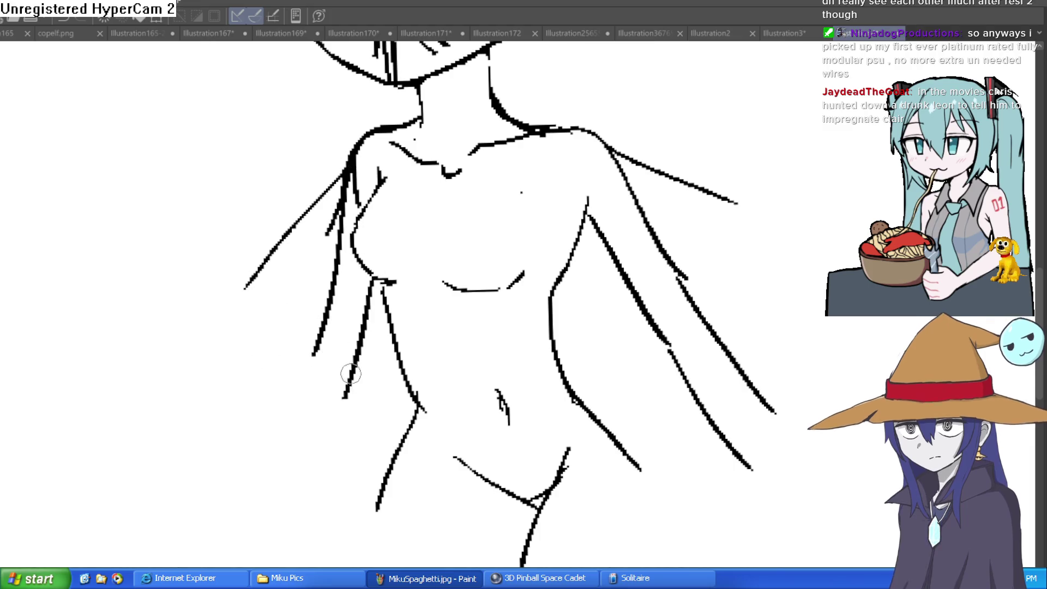
{"action": "key", "text": "ctrl+z"}
{"action": "left_click_drag", "start_coordinate": [379, 288], "coordinate": [272, 482]}
{"action": "left_click_drag", "start_coordinate": [327, 335], "coordinate": [246, 470]}
Remove the stray right-shoulder stroke and draw a thick line down the right torso.
{"action": "scroll", "coordinate": [247, 470], "scroll_direction": "down", "scroll_amount": 3}
{"action": "scroll", "coordinate": [395, 272], "scroll_direction": "up", "scroll_amount": 3}
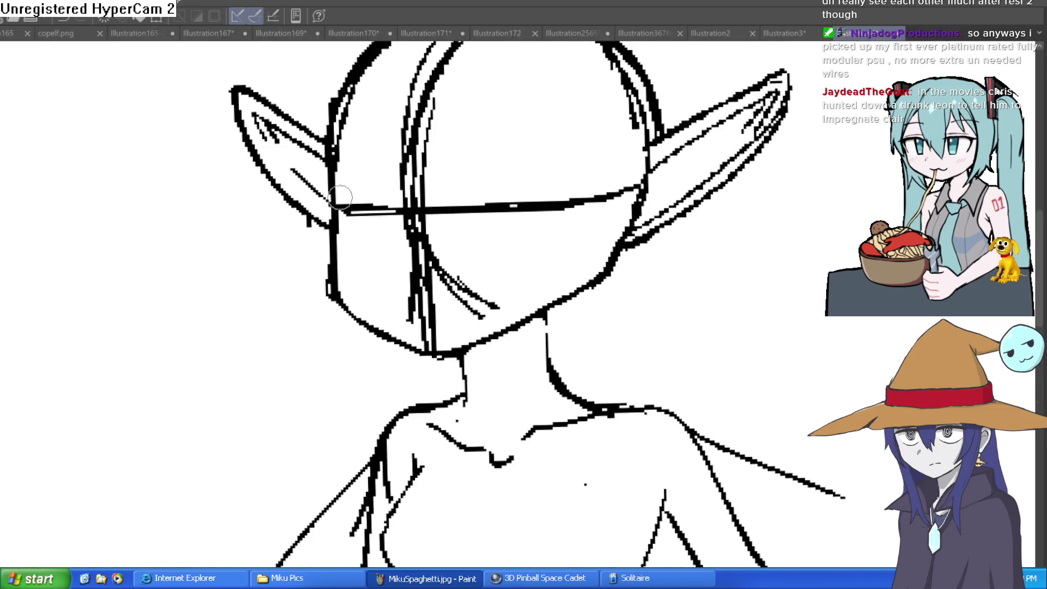
{"action": "scroll", "coordinate": [464, 354], "scroll_direction": "down", "scroll_amount": 3}
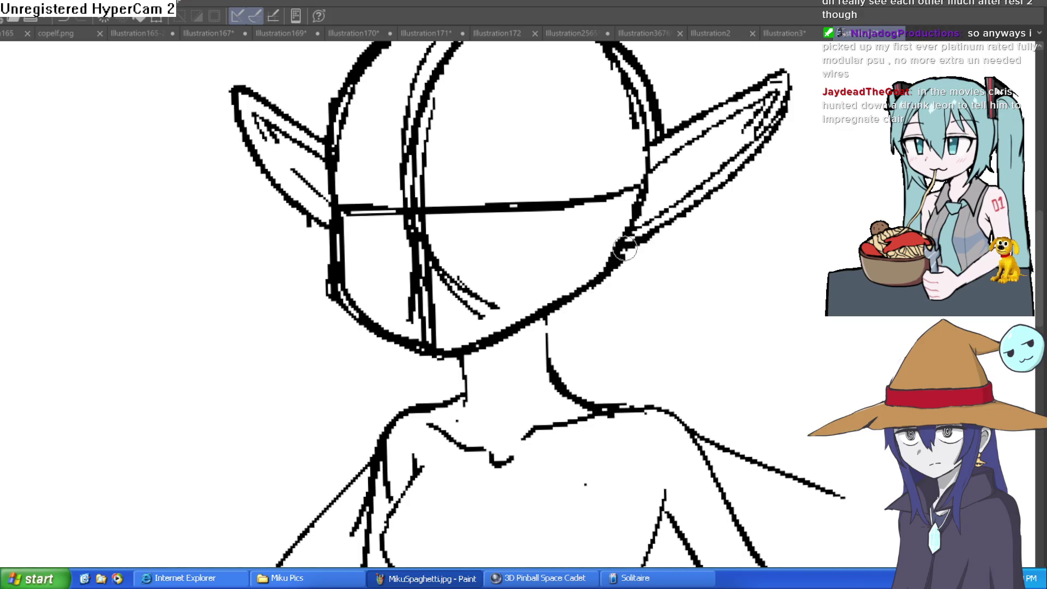
{"action": "mouse_move", "coordinate": [494, 164]}
{"action": "left_mouse_down"}
{"action": "mouse_move", "coordinate": [657, 276]}
{"action": "mouse_move", "coordinate": [622, 196]}
{"action": "left_mouse_up"}
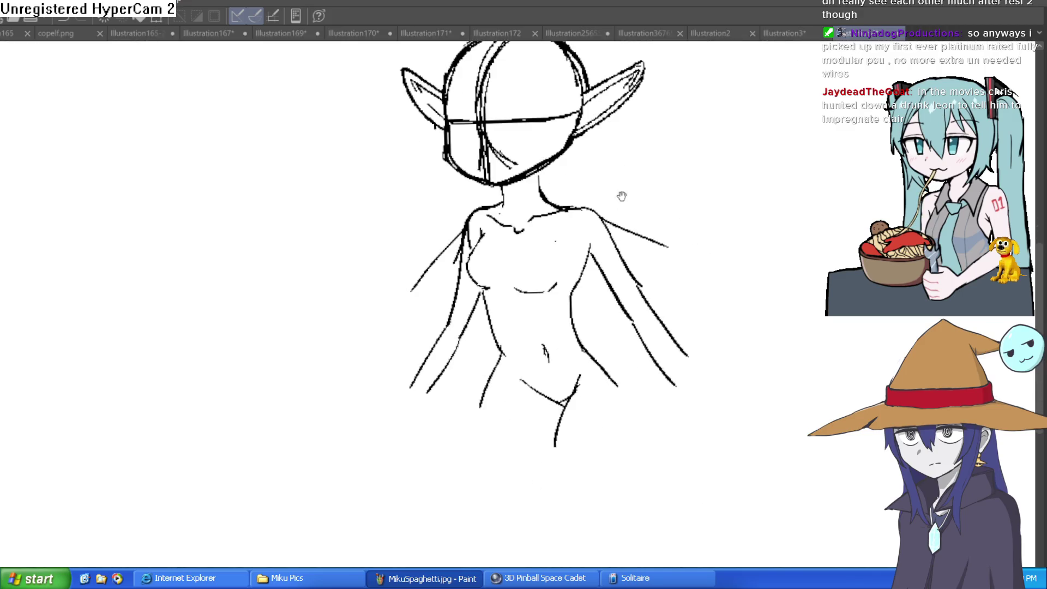
{"action": "scroll", "coordinate": [568, 273], "scroll_direction": "up", "scroll_amount": 2}
{"action": "scroll", "coordinate": [643, 226], "scroll_direction": "up", "scroll_amount": 2}
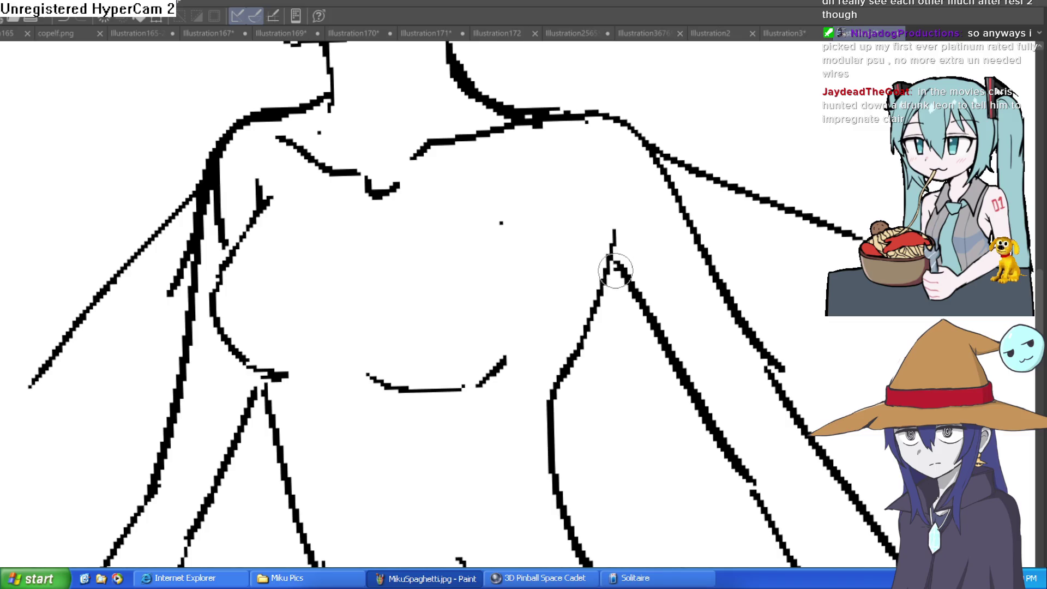
{"action": "key", "text": "ctrl+z"}
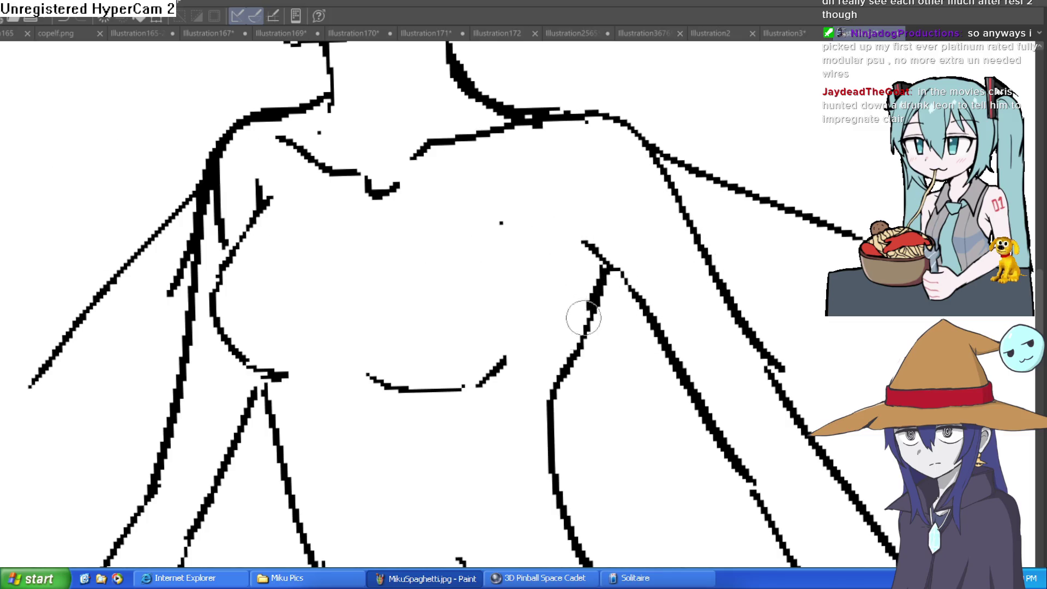
{"action": "left_click_drag", "start_coordinate": [591, 415], "coordinate": [556, 248]}
{"action": "mouse_move", "coordinate": [551, 205]}
{"action": "left_mouse_down"}
{"action": "mouse_move", "coordinate": [524, 264]}
{"action": "mouse_move", "coordinate": [595, 431]}
{"action": "left_mouse_up"}
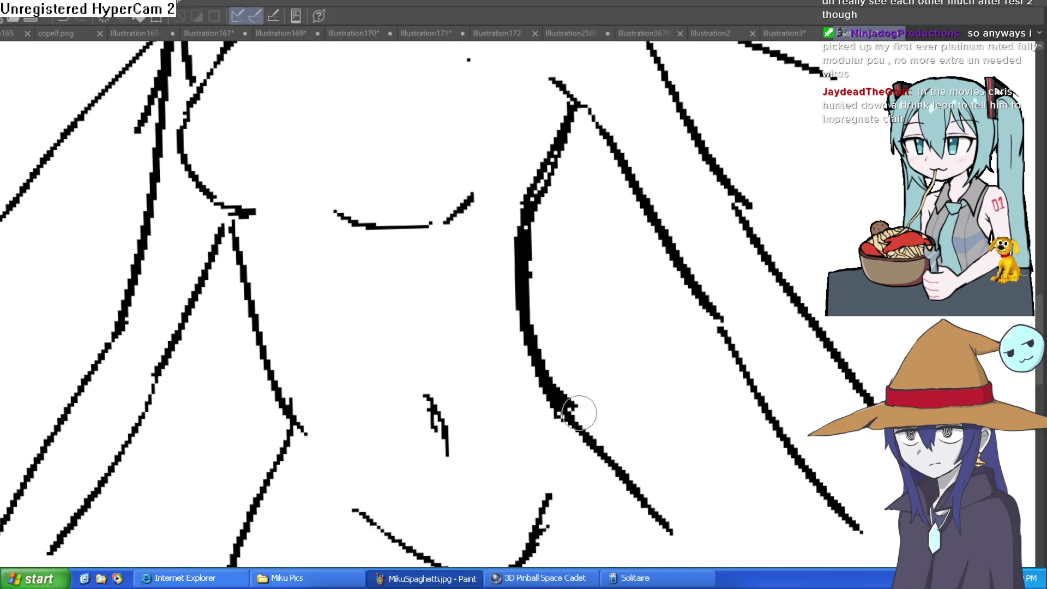
{"action": "left_click_drag", "start_coordinate": [624, 463], "coordinate": [542, 276]}
{"action": "mouse_move", "coordinate": [474, 226]}
{"action": "left_mouse_down"}
{"action": "mouse_move", "coordinate": [592, 360]}
{"action": "mouse_move", "coordinate": [597, 402]}
{"action": "mouse_move", "coordinate": [570, 364]}
{"action": "left_mouse_up"}
Redo the crotch V's upper right arm, then thicken and extend the right torso curve.
{"action": "key", "text": "e"}
{"action": "left_click_drag", "start_coordinate": [410, 386], "coordinate": [436, 305]}
{"action": "key", "text": "b"}
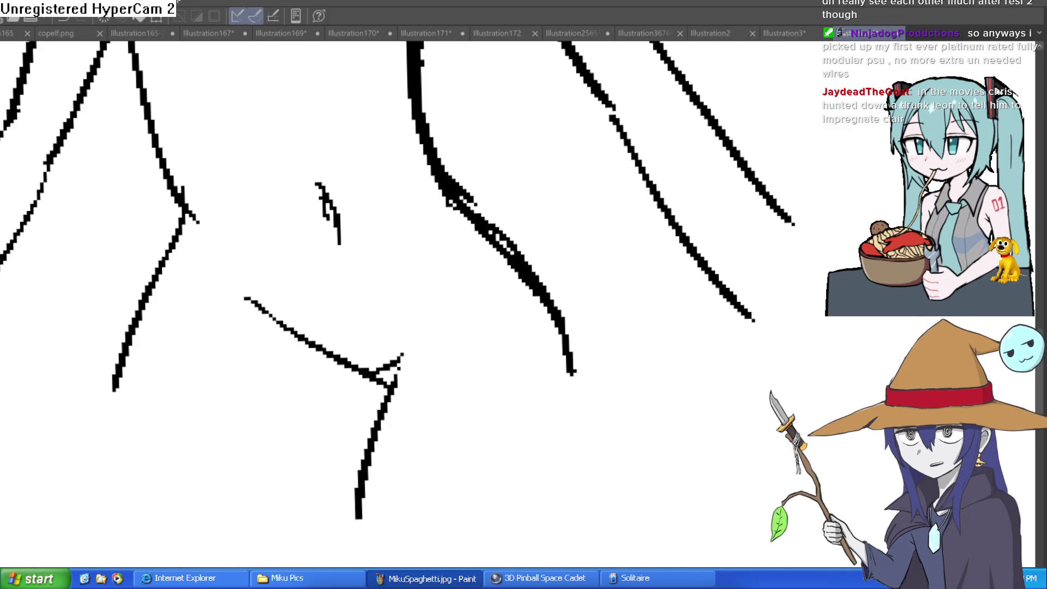
{"action": "left_click_drag", "start_coordinate": [393, 427], "coordinate": [418, 305]}
{"action": "mouse_move", "coordinate": [456, 199]}
{"action": "left_mouse_down"}
{"action": "mouse_move", "coordinate": [584, 374]}
{"action": "mouse_move", "coordinate": [574, 493]}
{"action": "left_mouse_up"}
{"action": "mouse_move", "coordinate": [629, 424]}
{"action": "left_mouse_down"}
{"action": "mouse_move", "coordinate": [548, 299]}
{"action": "mouse_move", "coordinate": [519, 328]}
{"action": "mouse_move", "coordinate": [456, 488]}
{"action": "left_mouse_up"}
{"action": "left_click", "coordinate": [548, 299]}
{"action": "scroll", "coordinate": [745, 319], "scroll_direction": "down", "scroll_amount": 5}
{"action": "left_click_drag", "start_coordinate": [745, 319], "coordinate": [552, 386]}
{"action": "scroll", "coordinate": [545, 377], "scroll_direction": "up", "scroll_amount": 5}
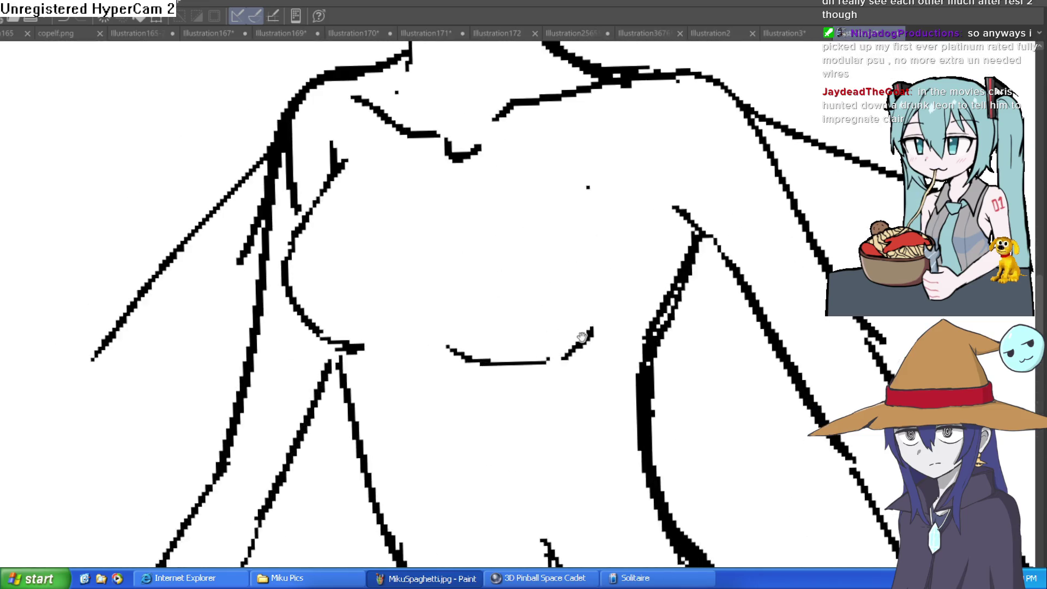
{"action": "scroll", "coordinate": [544, 374], "scroll_direction": "down", "scroll_amount": 5}
{"action": "mouse_move", "coordinate": [723, 304]}
{"action": "left_mouse_down"}
{"action": "mouse_move", "coordinate": [694, 338]}
{"action": "mouse_move", "coordinate": [657, 338]}
{"action": "left_mouse_up"}
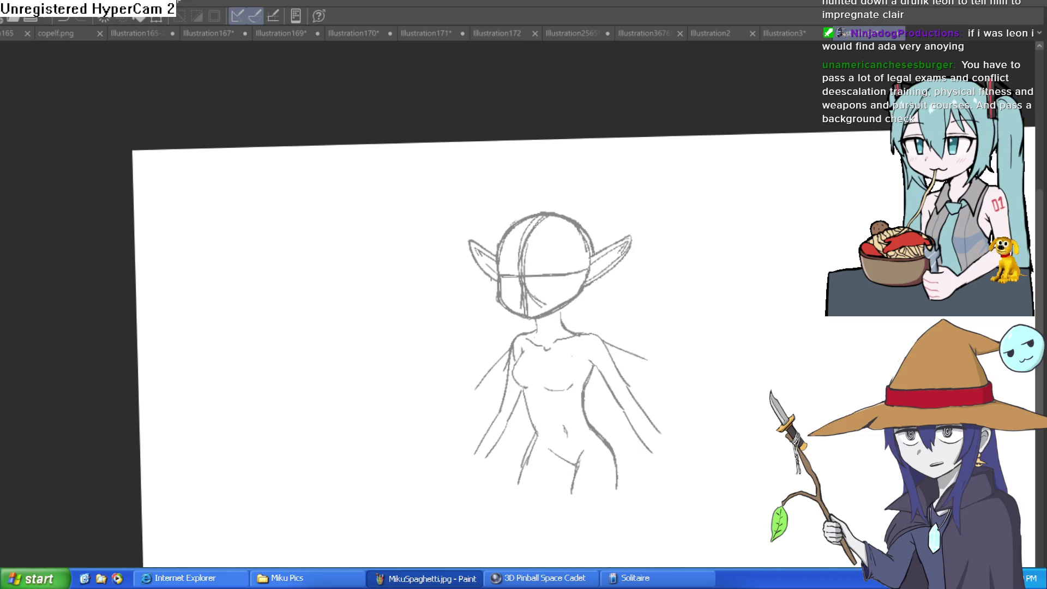
Apply Layer Color (Ctrl+Shift+U) to tint the sketch layer light blue, undoing a test stroke.
{"action": "left_click_drag", "start_coordinate": [695, 398], "coordinate": [676, 349]}
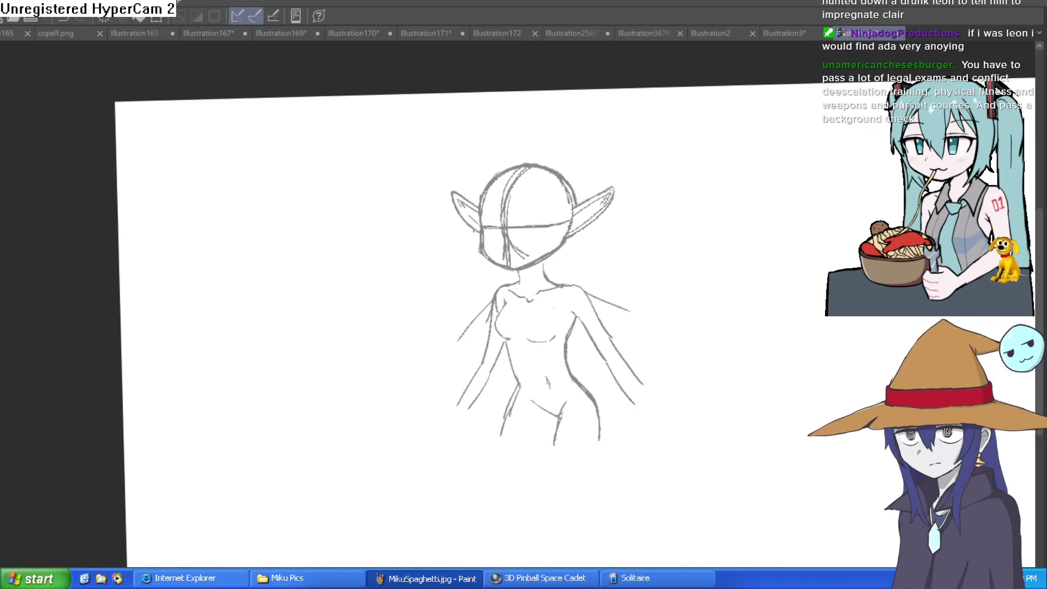
{"action": "key", "text": "ctrl+shift+u"}
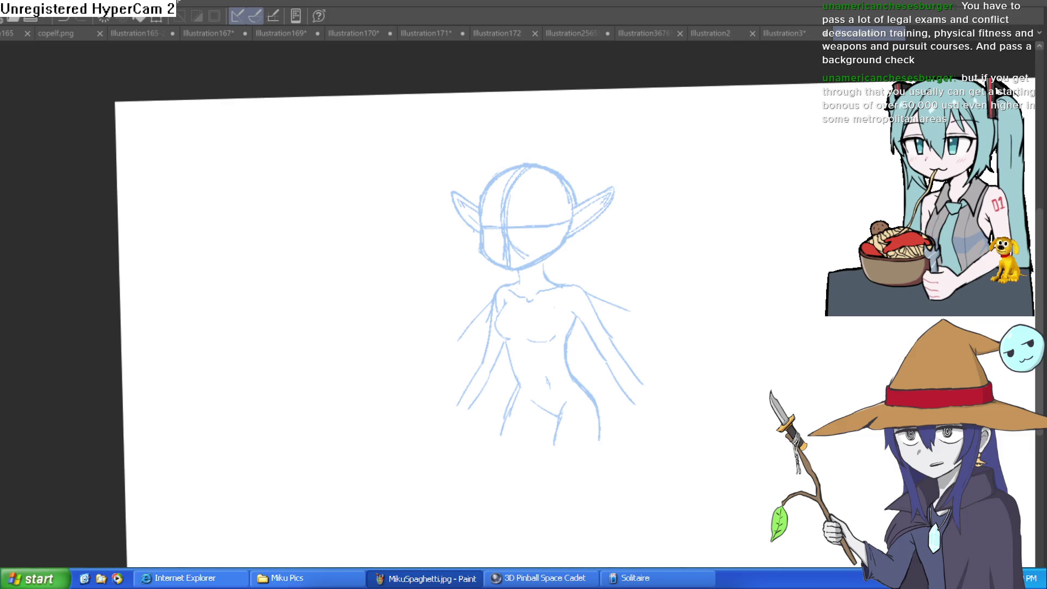
{"action": "mouse_move", "coordinate": [685, 254]}
{"action": "left_mouse_down"}
{"action": "mouse_move", "coordinate": [701, 321]}
{"action": "mouse_move", "coordinate": [750, 331]}
{"action": "left_mouse_up"}
{"action": "key", "text": "ctrl+z"}
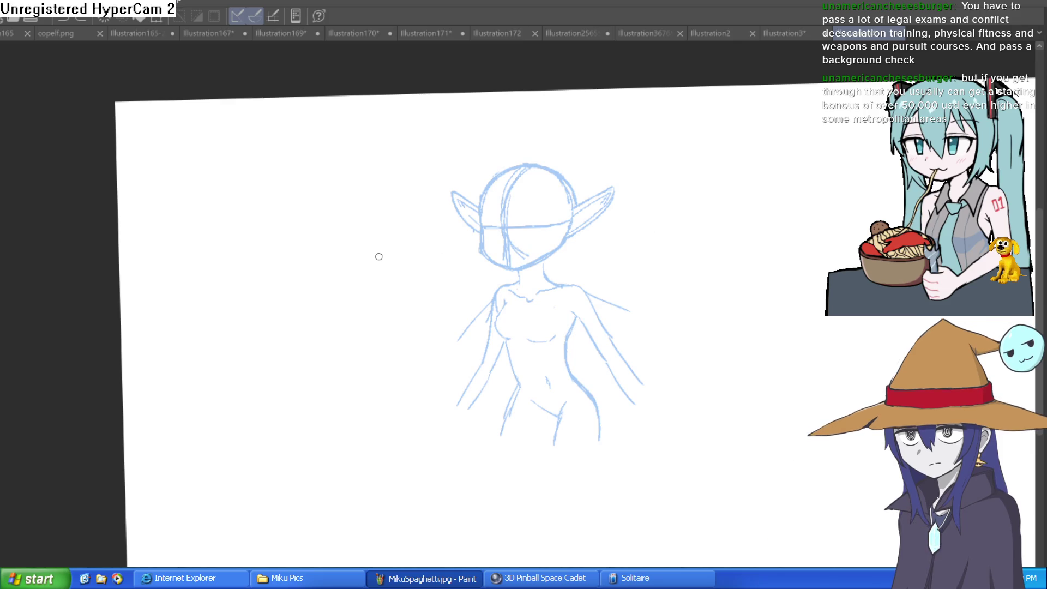
Ink a black line up the head's left edge with a shortened jaw stroke over the sketch.
{"action": "scroll", "coordinate": [545, 215], "scroll_direction": "up", "scroll_amount": 5}
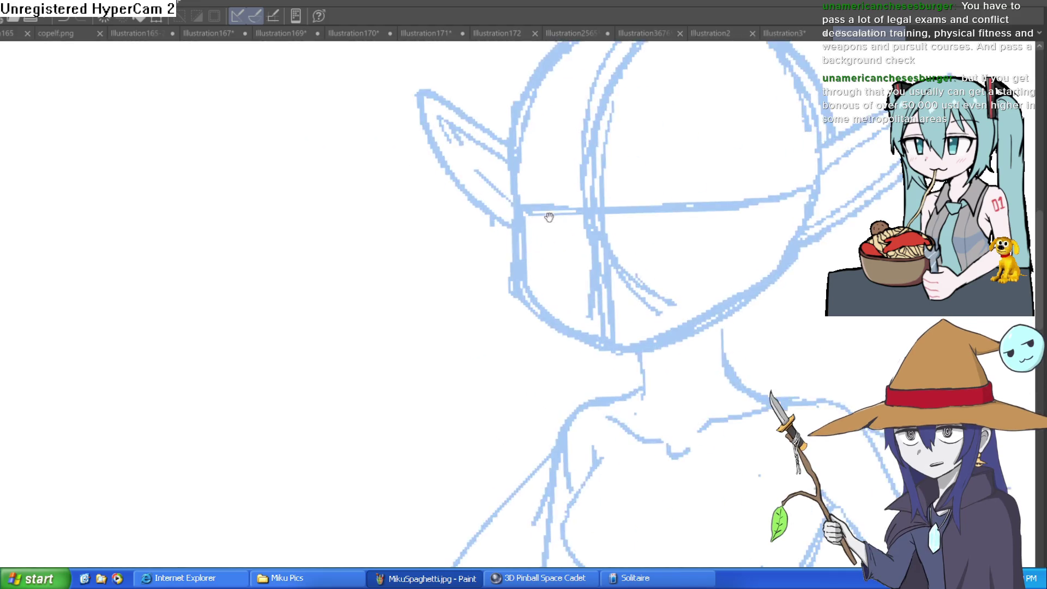
{"action": "mouse_move", "coordinate": [429, 164]}
{"action": "left_mouse_down"}
{"action": "mouse_move", "coordinate": [444, 268]}
{"action": "mouse_move", "coordinate": [518, 363]}
{"action": "mouse_move", "coordinate": [564, 366]}
{"action": "mouse_move", "coordinate": [701, 283]}
{"action": "mouse_move", "coordinate": [719, 225]}
{"action": "left_mouse_up"}
{"action": "key", "text": "ctrl+z"}
{"action": "left_click_drag", "start_coordinate": [698, 294], "coordinate": [715, 264]}
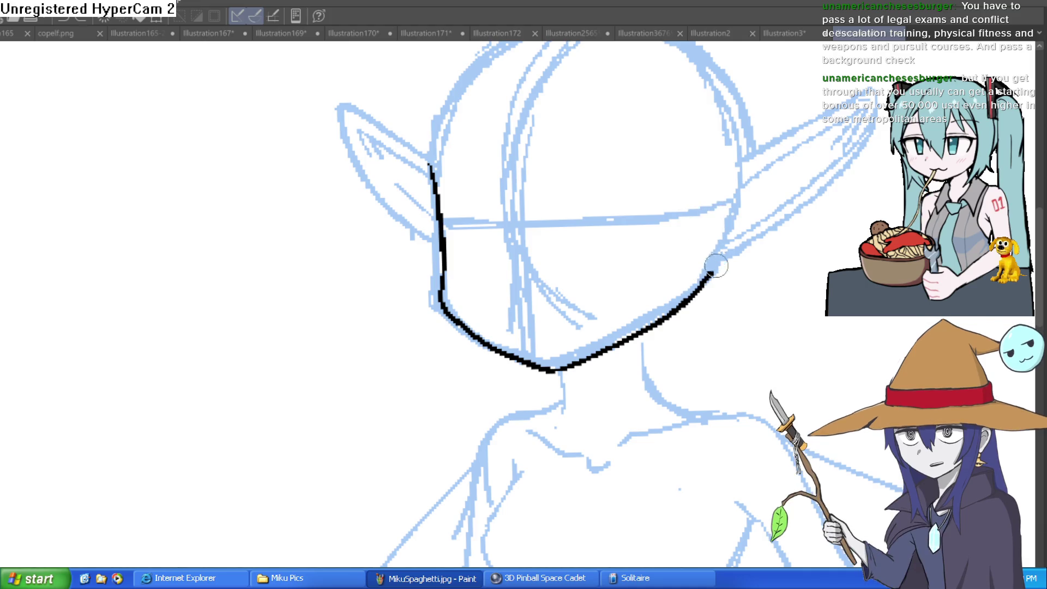
{"action": "scroll", "coordinate": [743, 297], "scroll_direction": "up", "scroll_amount": 3}
{"action": "left_click_drag", "start_coordinate": [410, 248], "coordinate": [435, 151]}
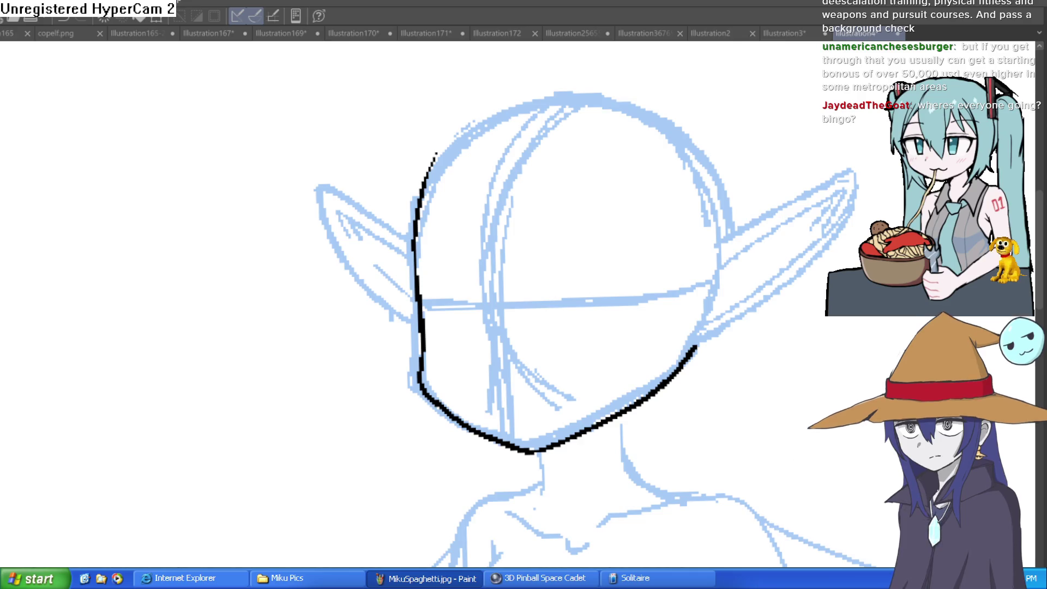
Ink the right ear's upper and lower edges to the tip and add hatch strokes inside.
{"action": "mouse_move", "coordinate": [748, 286]}
{"action": "left_mouse_down"}
{"action": "mouse_move", "coordinate": [710, 271]}
{"action": "mouse_move", "coordinate": [750, 125]}
{"action": "mouse_move", "coordinate": [658, 158]}
{"action": "left_mouse_up"}
{"action": "mouse_move", "coordinate": [540, 220]}
{"action": "left_mouse_down"}
{"action": "mouse_move", "coordinate": [651, 122]}
{"action": "mouse_move", "coordinate": [657, 163]}
{"action": "mouse_move", "coordinate": [546, 304]}
{"action": "left_mouse_up"}
{"action": "mouse_move", "coordinate": [620, 244]}
{"action": "left_mouse_down"}
{"action": "mouse_move", "coordinate": [678, 296]}
{"action": "mouse_move", "coordinate": [682, 236]}
{"action": "mouse_move", "coordinate": [753, 195]}
{"action": "mouse_move", "coordinate": [682, 301]}
{"action": "left_mouse_up"}
{"action": "mouse_move", "coordinate": [575, 221]}
{"action": "left_mouse_down"}
{"action": "mouse_move", "coordinate": [641, 139]}
{"action": "mouse_move", "coordinate": [597, 139]}
{"action": "mouse_move", "coordinate": [488, 209]}
{"action": "left_mouse_up"}
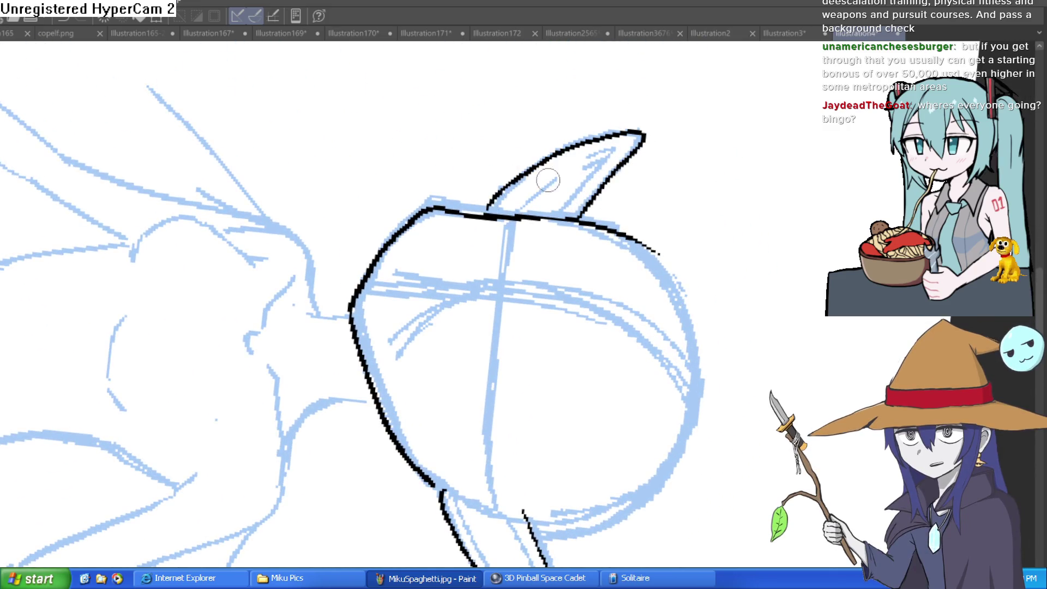
{"action": "left_click_drag", "start_coordinate": [568, 167], "coordinate": [606, 157]}
{"action": "mouse_move", "coordinate": [569, 179]}
{"action": "left_mouse_down"}
{"action": "mouse_move", "coordinate": [605, 159]}
{"action": "mouse_move", "coordinate": [540, 186]}
{"action": "mouse_move", "coordinate": [520, 162]}
{"action": "mouse_move", "coordinate": [554, 153]}
{"action": "mouse_move", "coordinate": [582, 182]}
{"action": "mouse_move", "coordinate": [578, 135]}
{"action": "left_mouse_up"}
Ink both sides of the neck and the lines running out to the shoulders.
{"action": "mouse_move", "coordinate": [648, 157]}
{"action": "left_mouse_down"}
{"action": "mouse_move", "coordinate": [591, 197]}
{"action": "mouse_move", "coordinate": [666, 159]}
{"action": "left_mouse_up"}
{"action": "scroll", "coordinate": [486, 244], "scroll_direction": "up", "scroll_amount": 3}
{"action": "left_click_drag", "start_coordinate": [487, 240], "coordinate": [500, 334]}
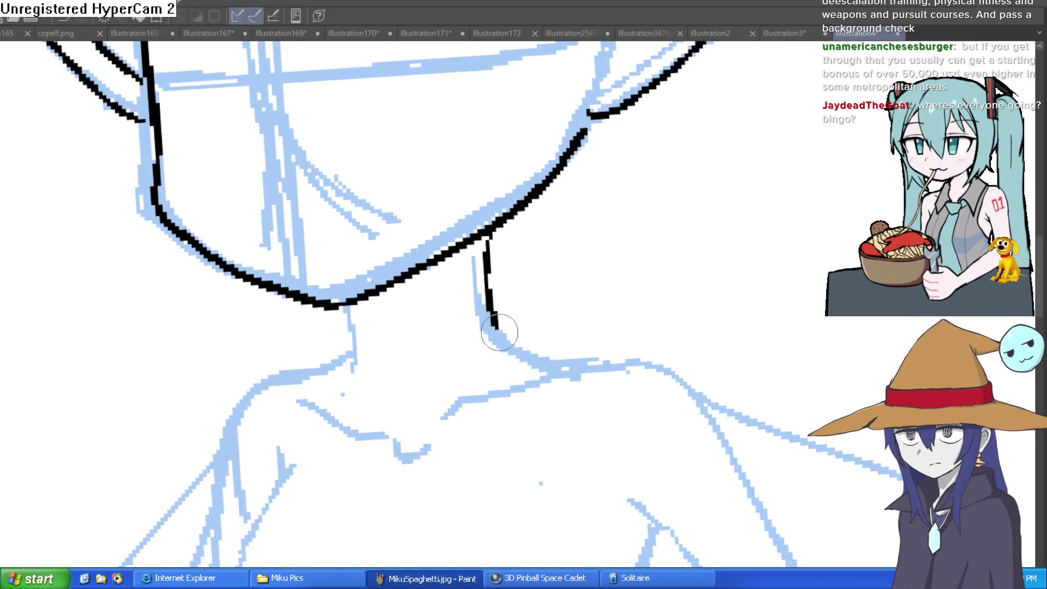
{"action": "left_click_drag", "start_coordinate": [355, 300], "coordinate": [351, 388]}
{"action": "key", "text": "ctrl+z"}
{"action": "left_click_drag", "start_coordinate": [370, 294], "coordinate": [350, 390]}
{"action": "mouse_move", "coordinate": [534, 307]}
{"action": "left_mouse_down"}
{"action": "mouse_move", "coordinate": [502, 234]}
{"action": "mouse_move", "coordinate": [498, 276]}
{"action": "mouse_move", "coordinate": [566, 285]}
{"action": "mouse_move", "coordinate": [682, 374]}
{"action": "left_mouse_up"}
{"action": "mouse_move", "coordinate": [348, 276]}
{"action": "left_mouse_down"}
{"action": "mouse_move", "coordinate": [324, 298]}
{"action": "mouse_move", "coordinate": [234, 316]}
{"action": "mouse_move", "coordinate": [218, 450]}
{"action": "left_mouse_up"}
{"action": "mouse_move", "coordinate": [271, 388]}
{"action": "left_mouse_down"}
{"action": "mouse_move", "coordinate": [257, 322]}
{"action": "mouse_move", "coordinate": [232, 322]}
{"action": "mouse_move", "coordinate": [193, 401]}
{"action": "mouse_move", "coordinate": [255, 488]}
{"action": "left_mouse_up"}
Ink the chest line under the breast, both torso sides and the right collarbone.
{"action": "scroll", "coordinate": [275, 471], "scroll_direction": "down", "scroll_amount": 2}
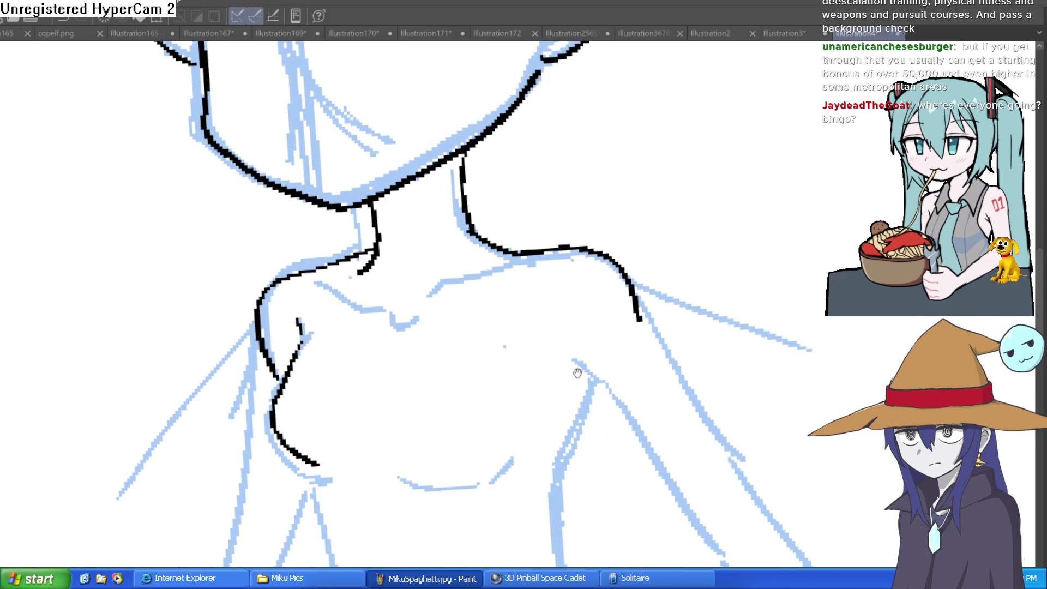
{"action": "left_click_drag", "start_coordinate": [349, 361], "coordinate": [465, 345]}
{"action": "mouse_move", "coordinate": [525, 242]}
{"action": "left_mouse_down"}
{"action": "mouse_move", "coordinate": [556, 280]}
{"action": "mouse_move", "coordinate": [716, 268]}
{"action": "mouse_move", "coordinate": [685, 207]}
{"action": "left_mouse_up"}
{"action": "scroll", "coordinate": [567, 273], "scroll_direction": "down", "scroll_amount": 2}
{"action": "mouse_move", "coordinate": [505, 182]}
{"action": "left_mouse_down"}
{"action": "mouse_move", "coordinate": [475, 240]}
{"action": "mouse_move", "coordinate": [478, 299]}
{"action": "left_mouse_up"}
{"action": "left_click_drag", "start_coordinate": [349, 226], "coordinate": [376, 294]}
{"action": "mouse_move", "coordinate": [532, 237]}
{"action": "left_mouse_down"}
{"action": "mouse_move", "coordinate": [550, 332]}
{"action": "mouse_move", "coordinate": [540, 362]}
{"action": "left_mouse_up"}
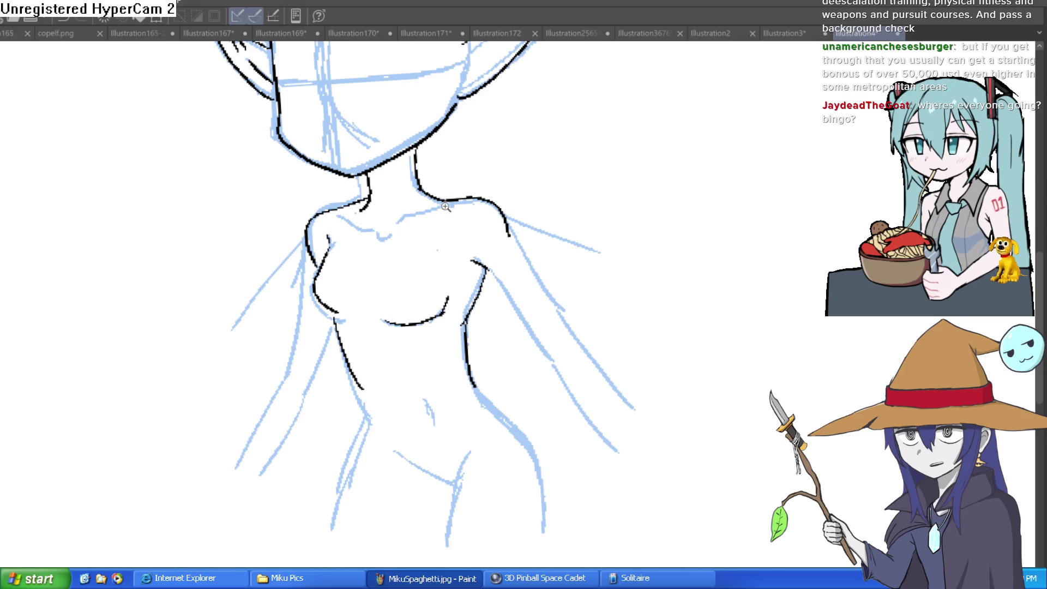
{"action": "scroll", "coordinate": [444, 208], "scroll_direction": "up", "scroll_amount": 2}
{"action": "mouse_move", "coordinate": [461, 199]}
{"action": "left_mouse_down"}
{"action": "mouse_move", "coordinate": [372, 224]}
{"action": "mouse_move", "coordinate": [339, 247]}
{"action": "mouse_move", "coordinate": [261, 212]}
{"action": "mouse_move", "coordinate": [213, 262]}
{"action": "mouse_move", "coordinate": [228, 295]}
{"action": "mouse_move", "coordinate": [222, 164]}
{"action": "left_mouse_up"}
Add the inner-ear lines to the right ear.
{"action": "key", "text": "e"}
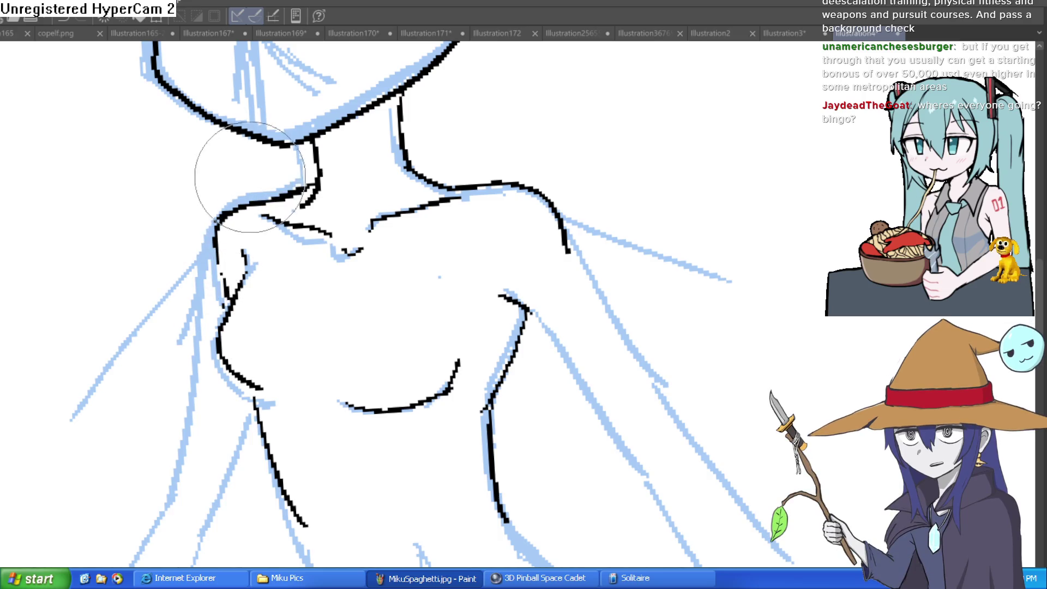
{"action": "scroll", "coordinate": [335, 153], "scroll_direction": "down", "scroll_amount": 5}
{"action": "mouse_move", "coordinate": [507, 155]}
{"action": "left_mouse_down"}
{"action": "mouse_move", "coordinate": [498, 208]}
{"action": "mouse_move", "coordinate": [480, 187]}
{"action": "mouse_move", "coordinate": [484, 218]}
{"action": "left_mouse_up"}
{"action": "scroll", "coordinate": [421, 217], "scroll_direction": "up", "scroll_amount": 4}
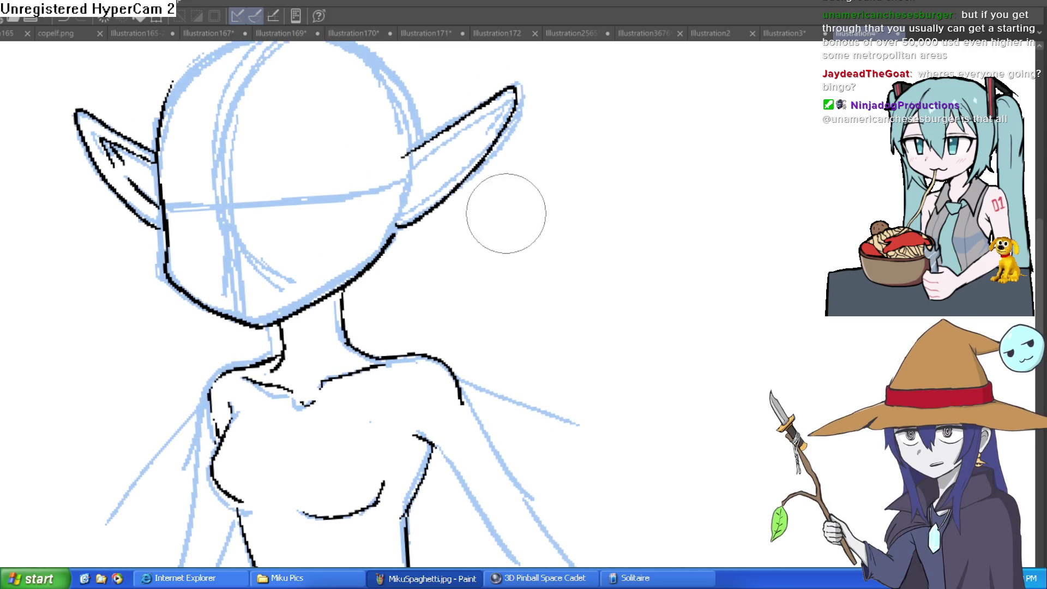
{"action": "scroll", "coordinate": [327, 305], "scroll_direction": "down", "scroll_amount": 2}
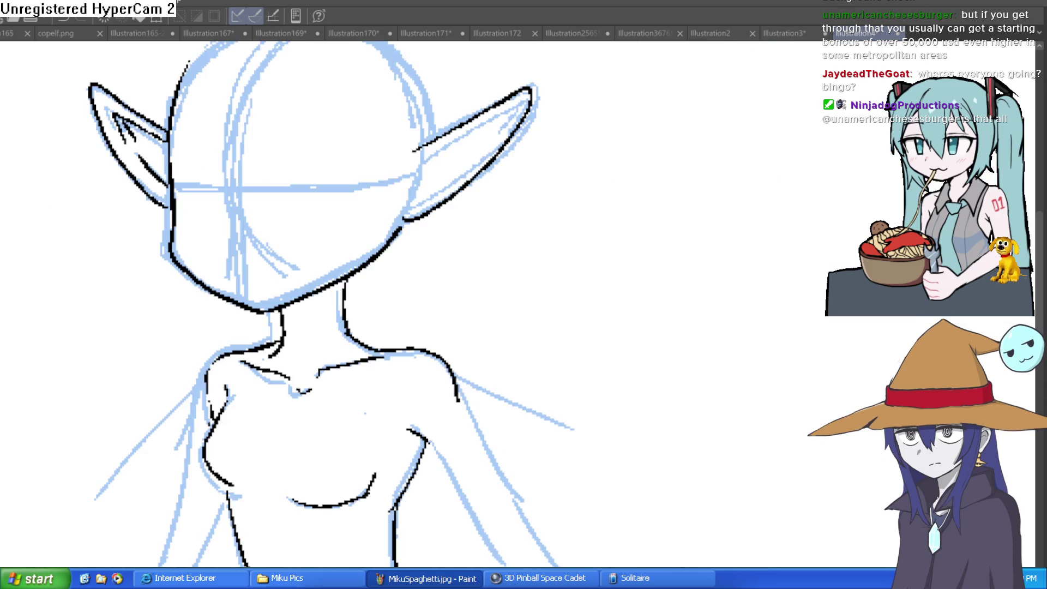
{"action": "scroll", "coordinate": [414, 181], "scroll_direction": "up", "scroll_amount": 2}
{"action": "mouse_move", "coordinate": [403, 180]}
{"action": "left_mouse_down"}
{"action": "mouse_move", "coordinate": [509, 116]}
{"action": "mouse_move", "coordinate": [533, 121]}
{"action": "mouse_move", "coordinate": [529, 139]}
{"action": "mouse_move", "coordinate": [409, 240]}
{"action": "mouse_move", "coordinate": [465, 173]}
{"action": "left_mouse_up"}
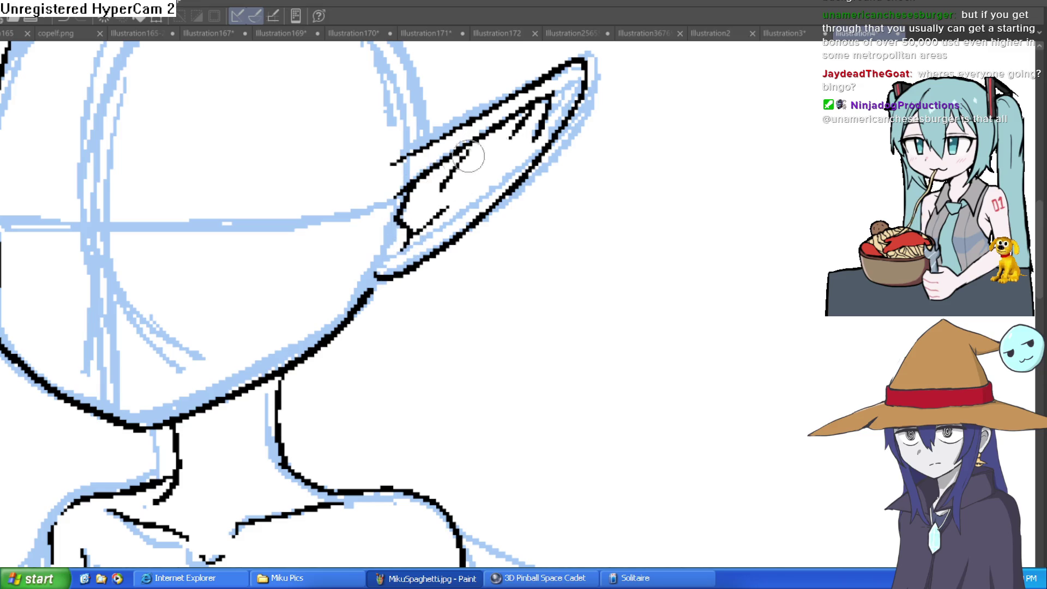
Draw a lasso selection loop enclosing the head and both ears.
{"action": "scroll", "coordinate": [507, 161], "scroll_direction": "down", "scroll_amount": 3}
{"action": "left_click_drag", "start_coordinate": [523, 219], "coordinate": [523, 245]}
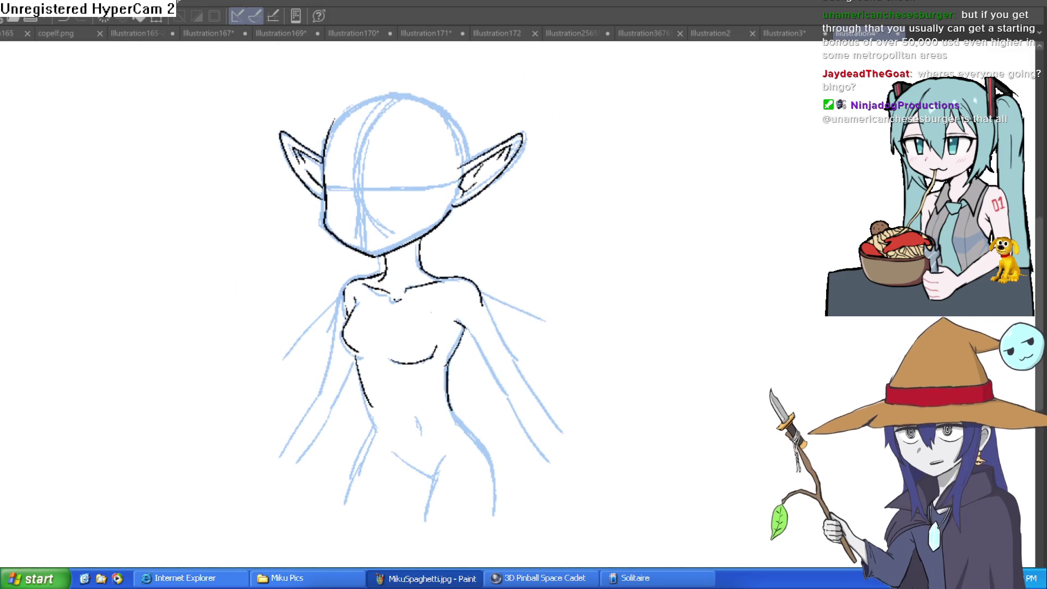
{"action": "mouse_move", "coordinate": [404, 65]}
{"action": "left_mouse_down"}
{"action": "mouse_move", "coordinate": [275, 123]}
{"action": "mouse_move", "coordinate": [360, 263]}
{"action": "mouse_move", "coordinate": [384, 256]}
{"action": "mouse_move", "coordinate": [562, 106]}
{"action": "mouse_move", "coordinate": [448, 53]}
{"action": "left_mouse_up"}
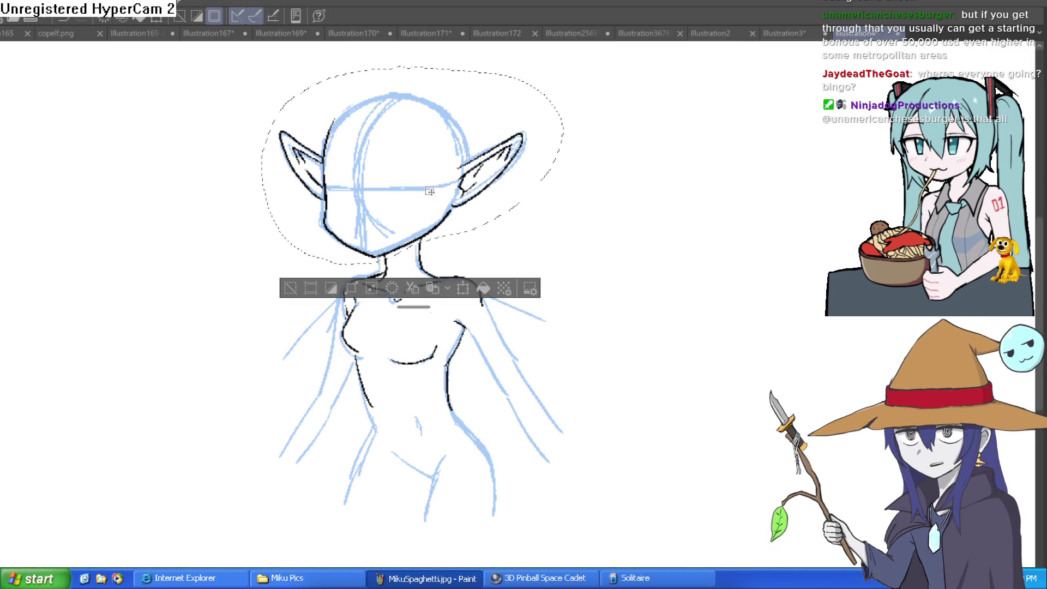
Deselect the loop around the head and recentre the figure in view.
{"action": "left_click", "coordinate": [290, 288]}
{"action": "mouse_move", "coordinate": [490, 287]}
{"action": "left_mouse_down"}
{"action": "mouse_move", "coordinate": [451, 218]}
{"action": "mouse_move", "coordinate": [441, 220]}
{"action": "left_mouse_up"}
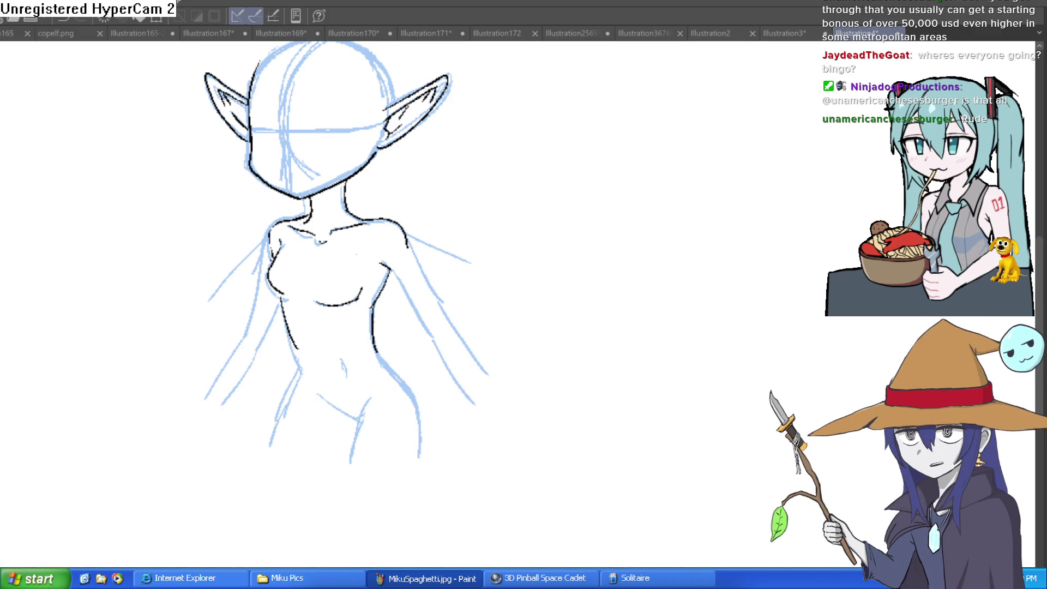
Ink the right, middle and left torso contours down over the hip and thigh.
{"action": "mouse_move", "coordinate": [603, 252]}
{"action": "left_mouse_down"}
{"action": "mouse_move", "coordinate": [565, 327]}
{"action": "mouse_move", "coordinate": [573, 332]}
{"action": "left_mouse_up"}
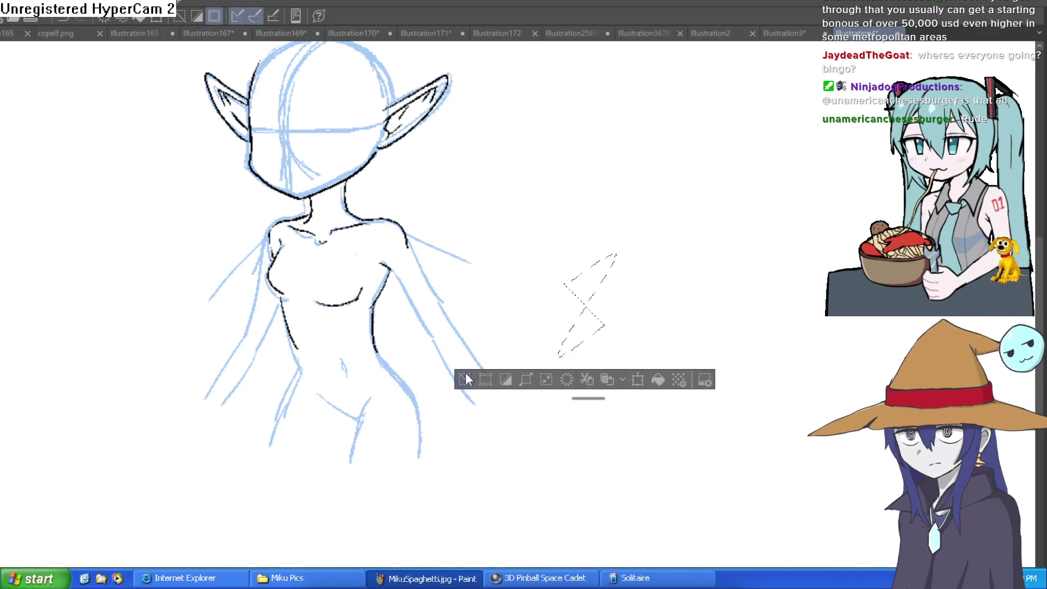
{"action": "key", "text": "ctrl+d"}
{"action": "scroll", "coordinate": [524, 241], "scroll_direction": "up", "scroll_amount": 5}
{"action": "left_click_drag", "start_coordinate": [525, 152], "coordinate": [464, 409]}
{"action": "left_click_drag", "start_coordinate": [439, 212], "coordinate": [396, 403]}
{"action": "scroll", "coordinate": [512, 191], "scroll_direction": "down", "scroll_amount": 5}
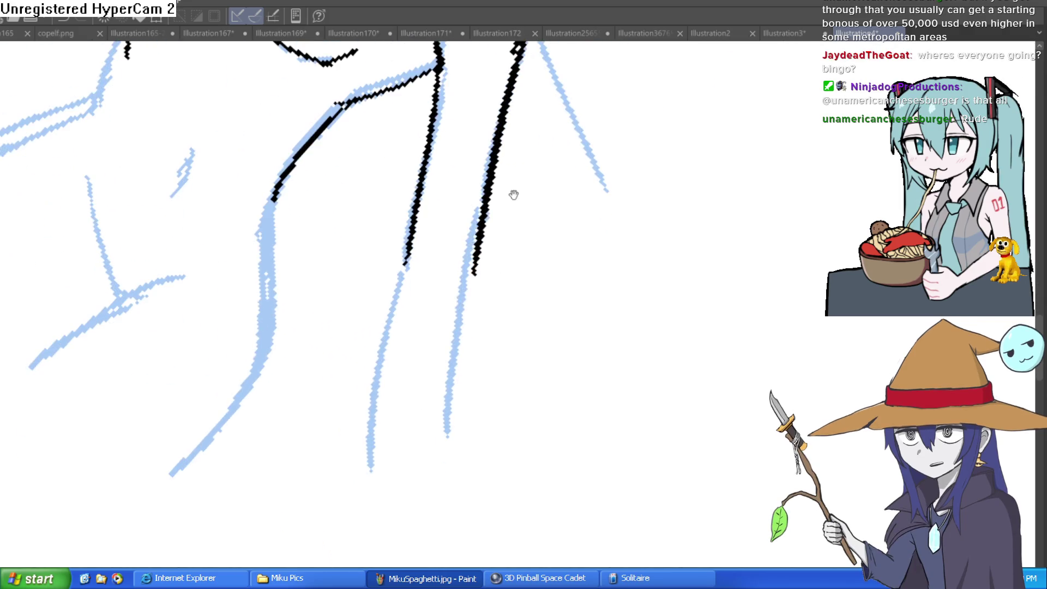
{"action": "left_click_drag", "start_coordinate": [480, 261], "coordinate": [433, 488]}
{"action": "left_click_drag", "start_coordinate": [406, 259], "coordinate": [368, 480]}
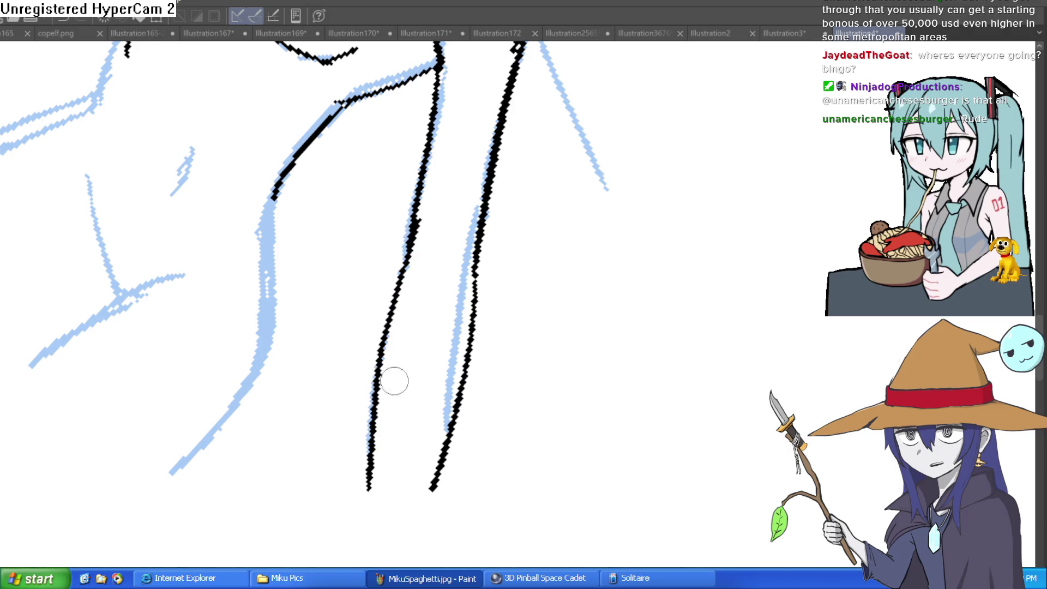
{"action": "scroll", "coordinate": [244, 320], "scroll_direction": "up", "scroll_amount": 5}
{"action": "left_click_drag", "start_coordinate": [243, 320], "coordinate": [327, 509]}
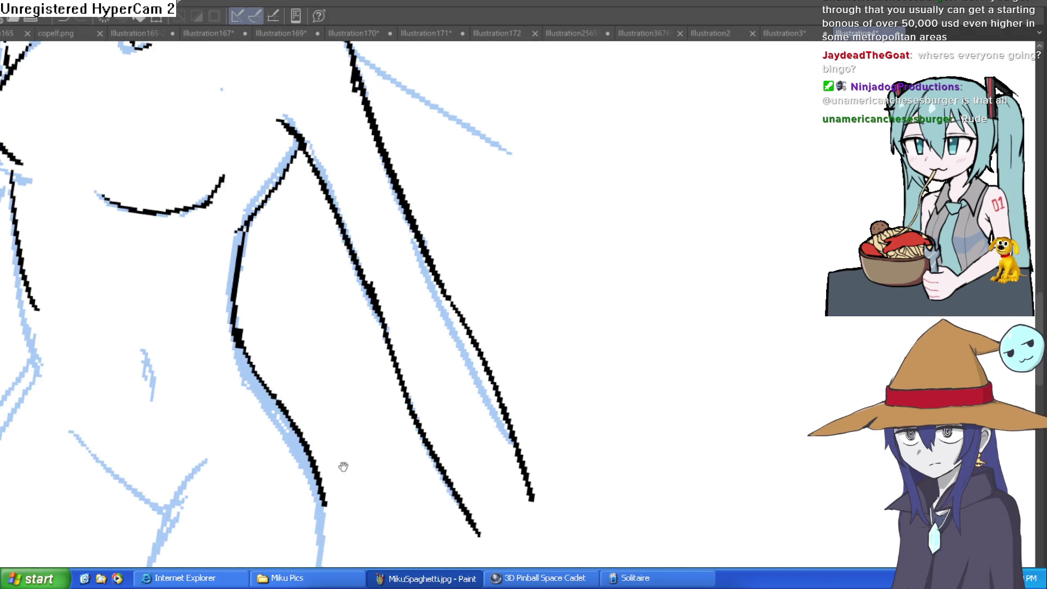
Extend the torso lines past waist and hip, and ink the groin and Y-shaped crotch lines.
{"action": "scroll", "coordinate": [344, 468], "scroll_direction": "left", "scroll_amount": 3}
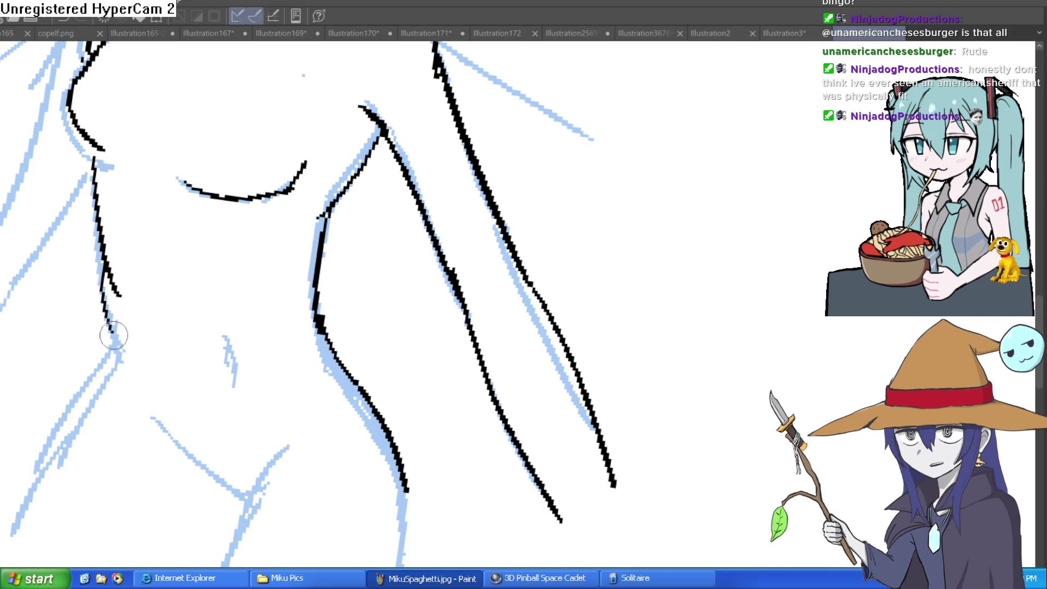
{"action": "key", "text": "ctrl+z"}
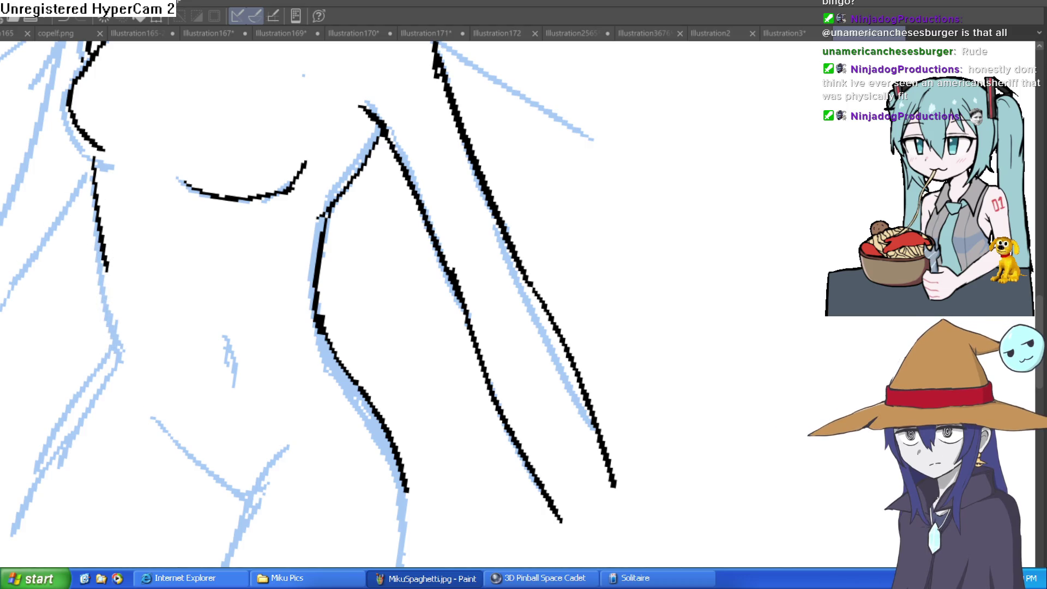
{"action": "mouse_move", "coordinate": [98, 285]}
{"action": "left_mouse_down"}
{"action": "mouse_move", "coordinate": [121, 381]}
{"action": "mouse_move", "coordinate": [203, 300]}
{"action": "mouse_move", "coordinate": [168, 226]}
{"action": "mouse_move", "coordinate": [93, 417]}
{"action": "left_mouse_up"}
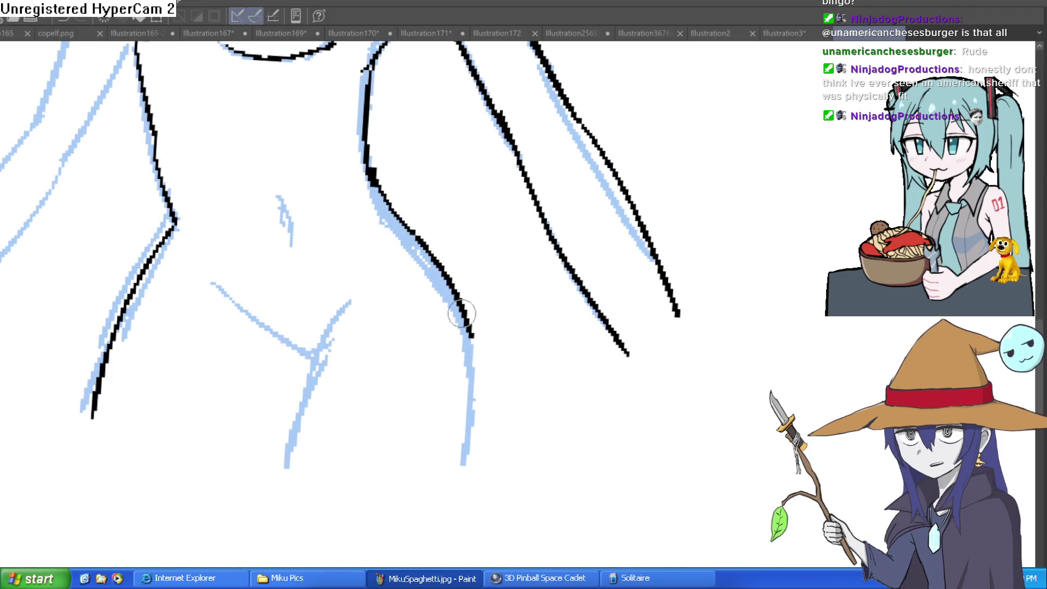
{"action": "left_click_drag", "start_coordinate": [463, 319], "coordinate": [471, 439]}
{"action": "left_click_drag", "start_coordinate": [211, 283], "coordinate": [304, 360]}
{"action": "left_click_drag", "start_coordinate": [287, 456], "coordinate": [360, 283]}
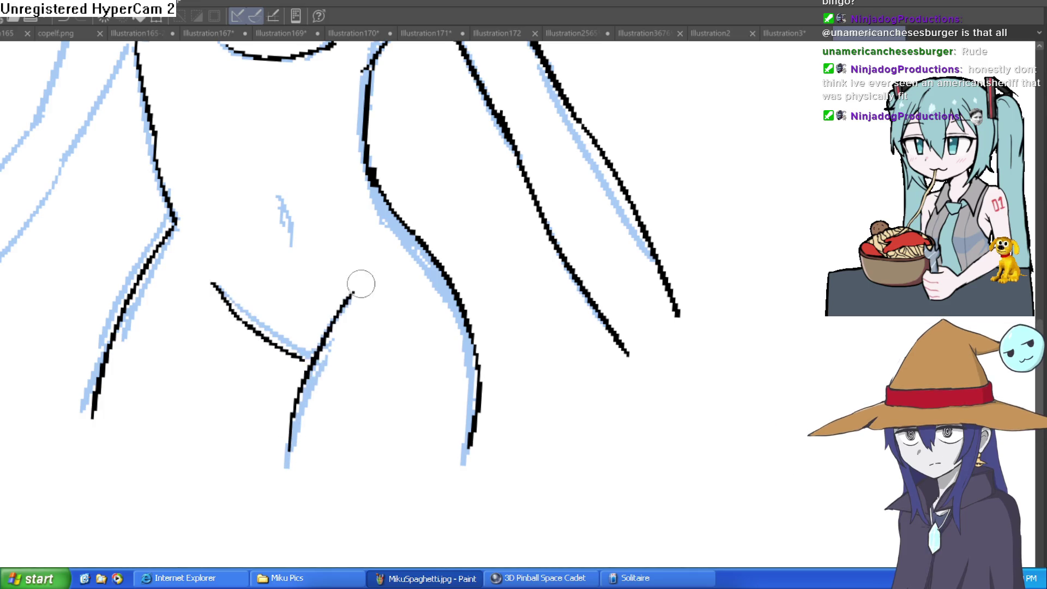
{"action": "left_click_drag", "start_coordinate": [290, 358], "coordinate": [317, 377]}
Rework the left torso contour from the neck down past the waist.
{"action": "scroll", "coordinate": [349, 327], "scroll_direction": "down", "scroll_amount": 2}
{"action": "mouse_move", "coordinate": [349, 327]}
{"action": "left_mouse_down"}
{"action": "mouse_move", "coordinate": [500, 304]}
{"action": "mouse_move", "coordinate": [532, 224]}
{"action": "mouse_move", "coordinate": [500, 196]}
{"action": "mouse_move", "coordinate": [305, 261]}
{"action": "left_mouse_up"}
{"action": "scroll", "coordinate": [305, 261], "scroll_direction": "up", "scroll_amount": 3}
{"action": "left_click_drag", "start_coordinate": [332, 152], "coordinate": [319, 223]}
{"action": "mouse_move", "coordinate": [299, 134]}
{"action": "left_mouse_down"}
{"action": "mouse_move", "coordinate": [316, 256]}
{"action": "mouse_move", "coordinate": [293, 423]}
{"action": "left_mouse_up"}
{"action": "scroll", "coordinate": [289, 446], "scroll_direction": "down", "scroll_amount": 3}
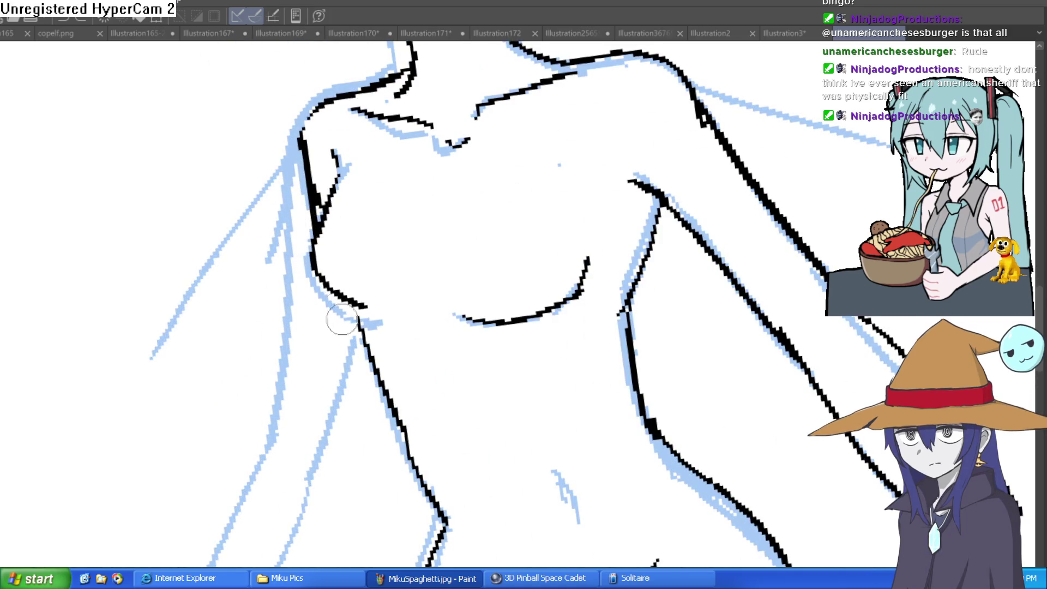
{"action": "left_click_drag", "start_coordinate": [303, 156], "coordinate": [289, 262]}
{"action": "scroll", "coordinate": [358, 216], "scroll_direction": "up", "scroll_amount": 3}
{"action": "mouse_move", "coordinate": [364, 188]}
{"action": "left_mouse_down"}
{"action": "mouse_move", "coordinate": [321, 385]}
{"action": "mouse_move", "coordinate": [270, 496]}
{"action": "left_mouse_up"}
{"action": "left_click_drag", "start_coordinate": [303, 229], "coordinate": [229, 405]}
{"action": "key", "text": "ctrl+z"}
{"action": "left_click_drag", "start_coordinate": [297, 239], "coordinate": [216, 490]}
{"action": "scroll", "coordinate": [245, 416], "scroll_direction": "down", "scroll_amount": 2}
{"action": "scroll", "coordinate": [624, 300], "scroll_direction": "up", "scroll_amount": 5}
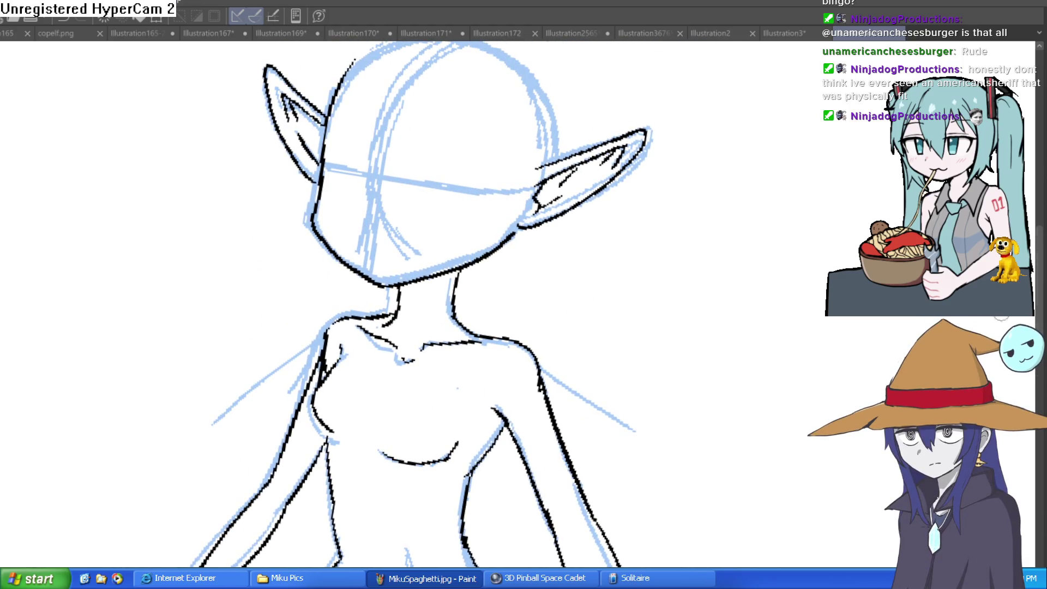
{"action": "mouse_move", "coordinate": [730, 193]}
{"action": "left_mouse_down"}
{"action": "mouse_move", "coordinate": [656, 158]}
{"action": "mouse_move", "coordinate": [641, 206]}
{"action": "left_mouse_up"}
{"action": "scroll", "coordinate": [645, 208], "scroll_direction": "down", "scroll_amount": 5}
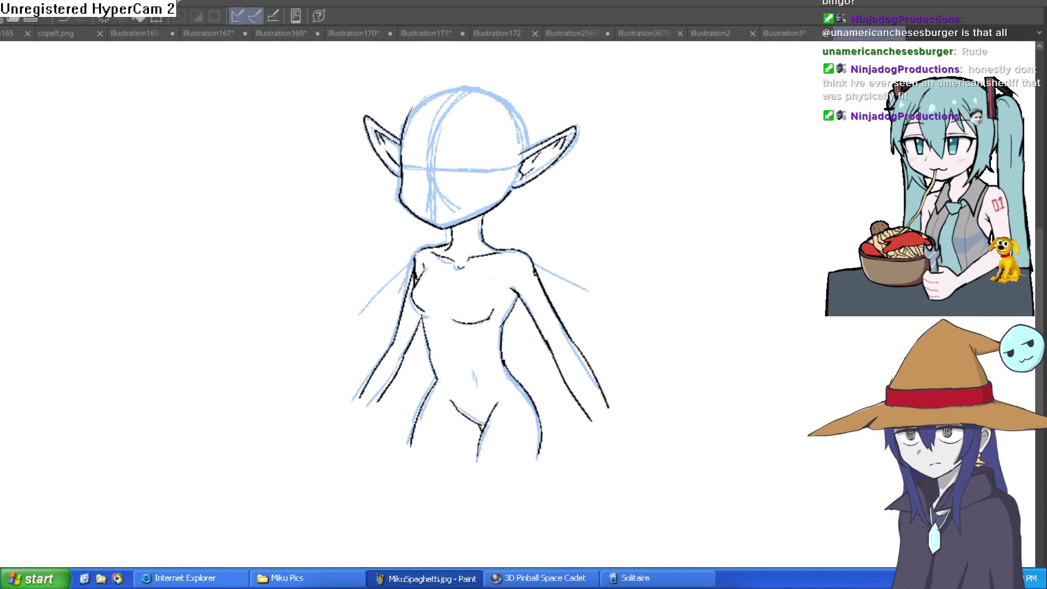
{"action": "scroll", "coordinate": [677, 287], "scroll_direction": "down", "scroll_amount": 5}
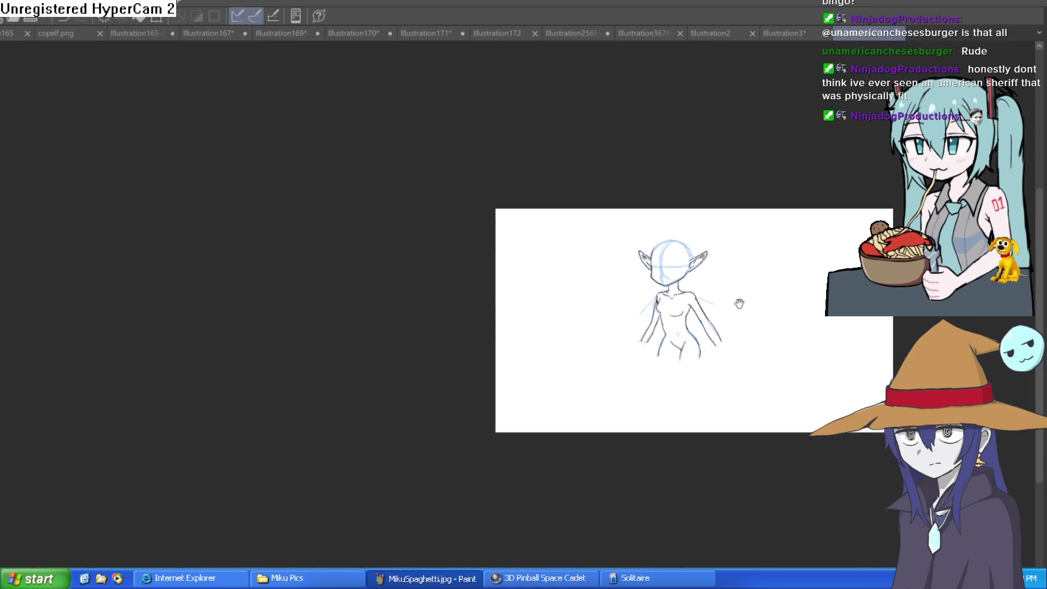
{"action": "scroll", "coordinate": [677, 286], "scroll_direction": "up", "scroll_amount": 5}
{"action": "scroll", "coordinate": [676, 287], "scroll_direction": "down", "scroll_amount": 4}
{"action": "scroll", "coordinate": [669, 287], "scroll_direction": "up", "scroll_amount": 3}
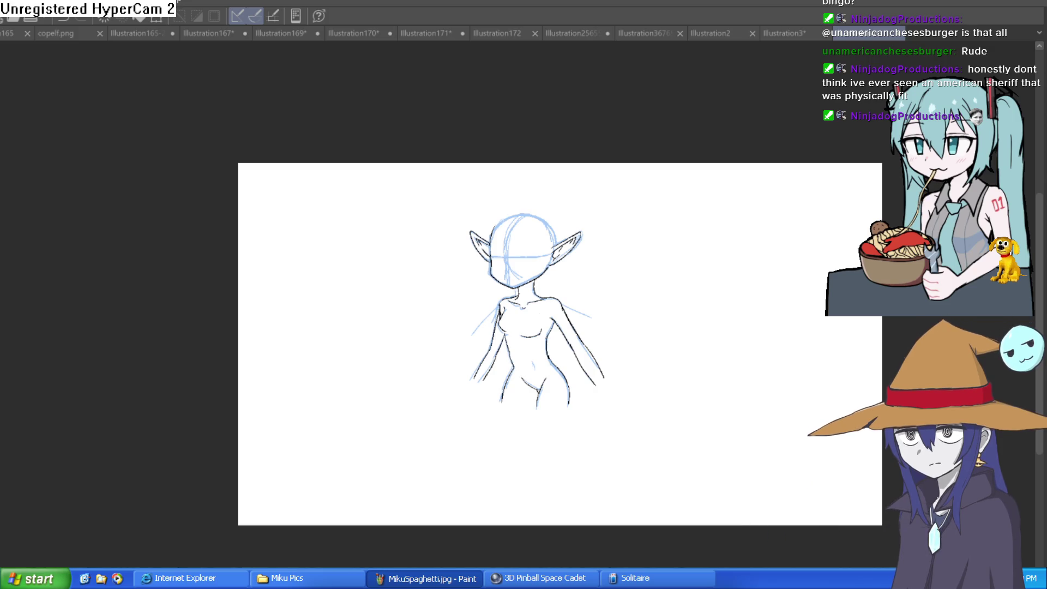
{"action": "scroll", "coordinate": [603, 303], "scroll_direction": "up", "scroll_amount": 5}
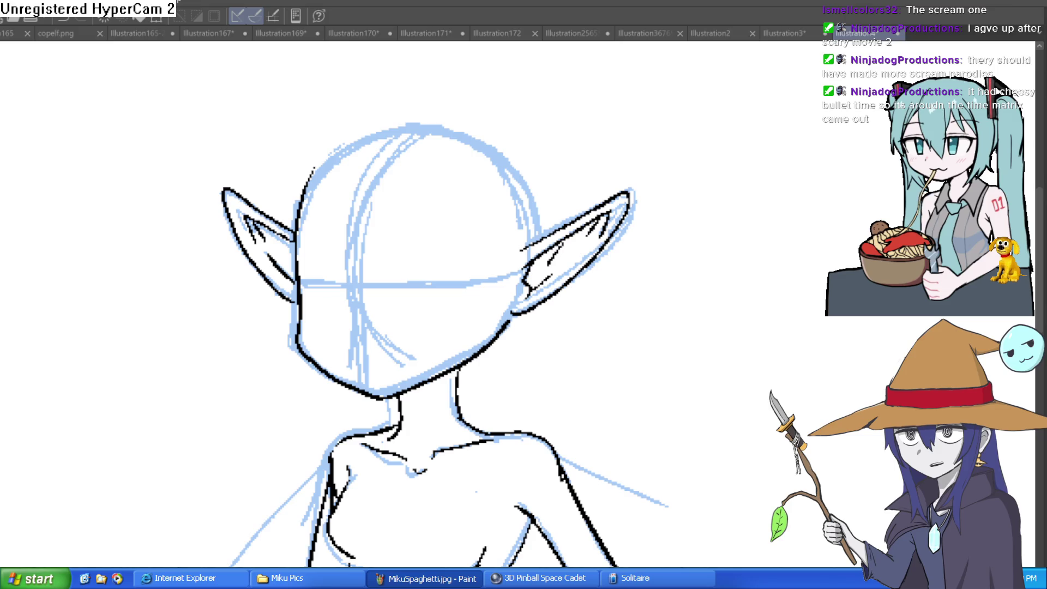
Draw the lid arcs of both eyes, thicken the right lid and add a pupil.
{"action": "scroll", "coordinate": [449, 282], "scroll_direction": "up", "scroll_amount": 2}
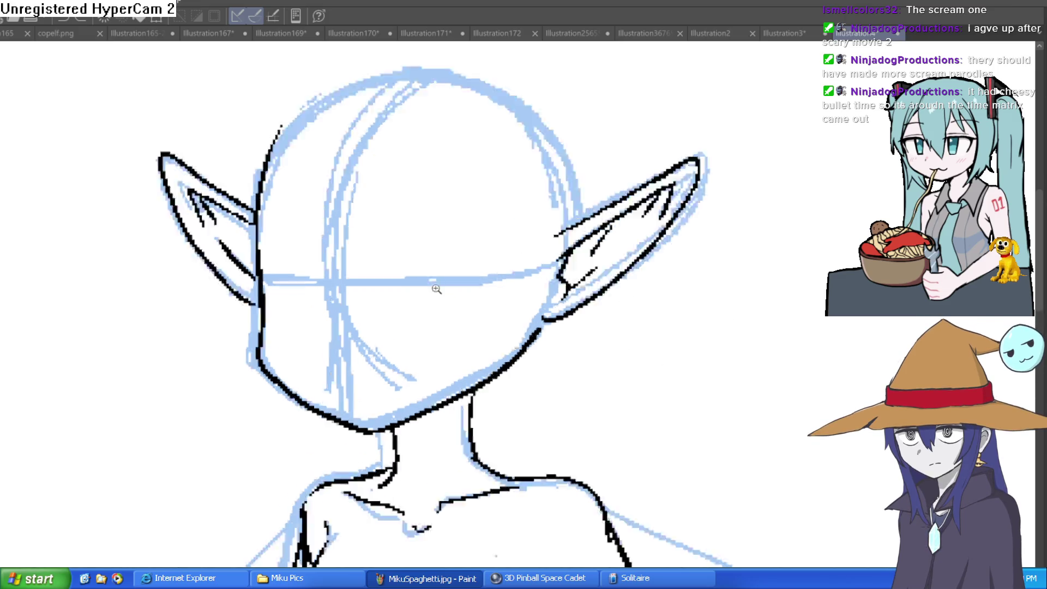
{"action": "mouse_move", "coordinate": [398, 278]}
{"action": "left_mouse_down"}
{"action": "mouse_move", "coordinate": [486, 250]}
{"action": "mouse_move", "coordinate": [571, 279]}
{"action": "left_mouse_up"}
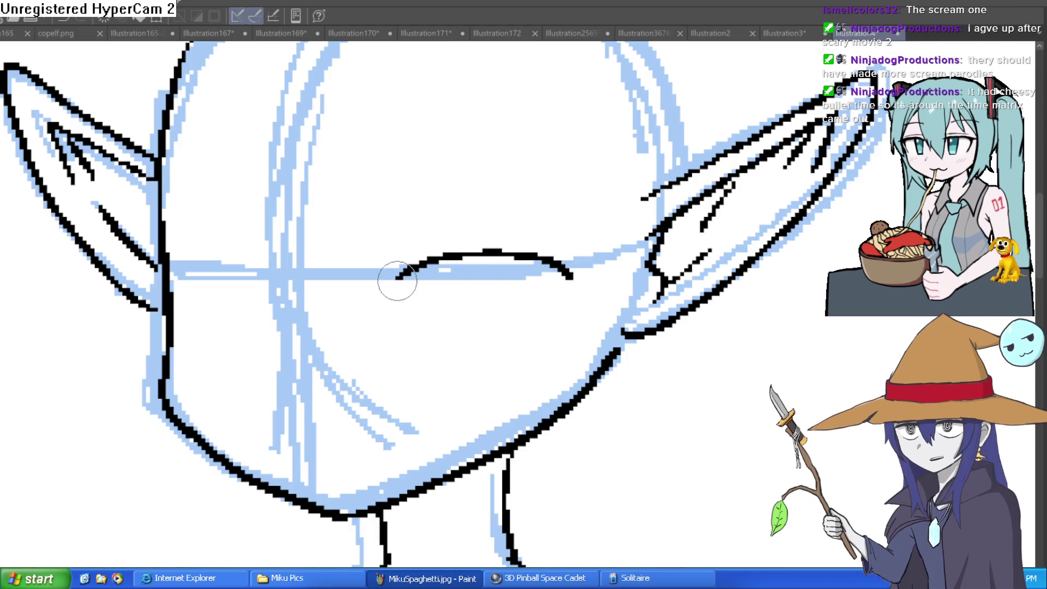
{"action": "mouse_move", "coordinate": [290, 278]}
{"action": "left_mouse_down"}
{"action": "mouse_move", "coordinate": [198, 267]}
{"action": "mouse_move", "coordinate": [183, 279]}
{"action": "mouse_move", "coordinate": [288, 275]}
{"action": "left_mouse_up"}
{"action": "mouse_move", "coordinate": [404, 276]}
{"action": "left_mouse_down"}
{"action": "mouse_move", "coordinate": [486, 254]}
{"action": "mouse_move", "coordinate": [571, 277]}
{"action": "left_mouse_up"}
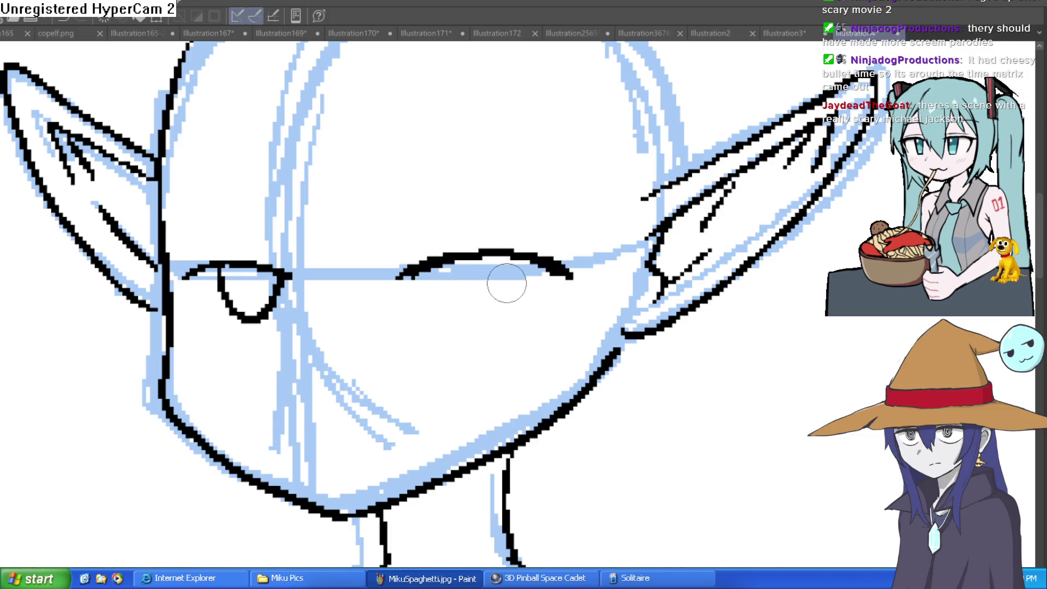
{"action": "mouse_move", "coordinate": [447, 270]}
{"action": "left_mouse_down"}
{"action": "mouse_move", "coordinate": [519, 306]}
{"action": "mouse_move", "coordinate": [530, 258]}
{"action": "left_mouse_up"}
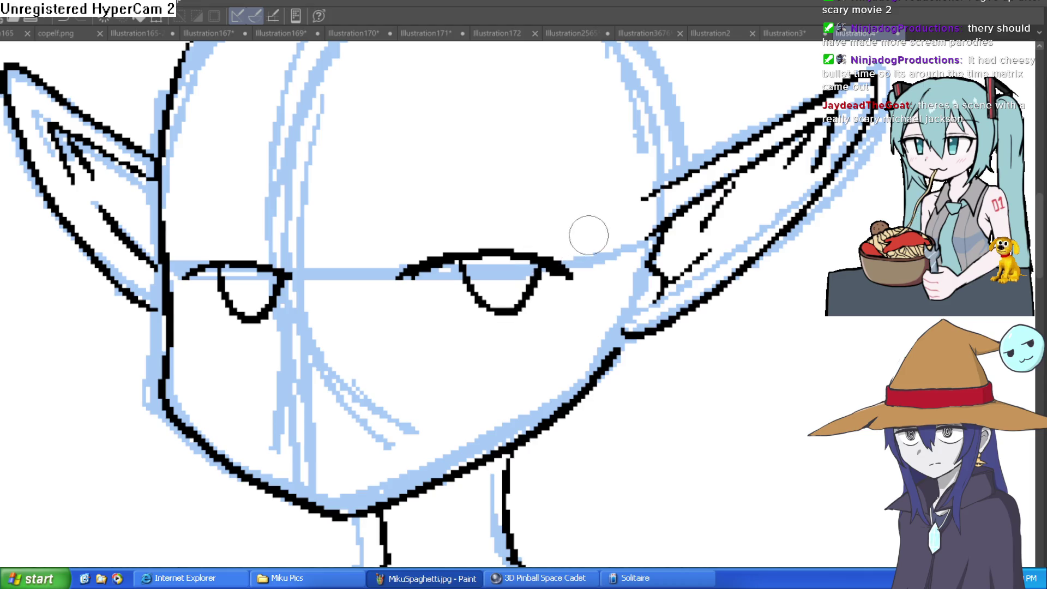
On a rotated canvas, add curved strokes beside the eye, then return the view upright.
{"action": "key", "text": "minus"}
{"action": "key", "text": "minus"}
{"action": "key", "text": "minus"}
{"action": "mouse_move", "coordinate": [425, 341]}
{"action": "left_mouse_down"}
{"action": "mouse_move", "coordinate": [479, 327]}
{"action": "mouse_move", "coordinate": [518, 226]}
{"action": "left_mouse_up"}
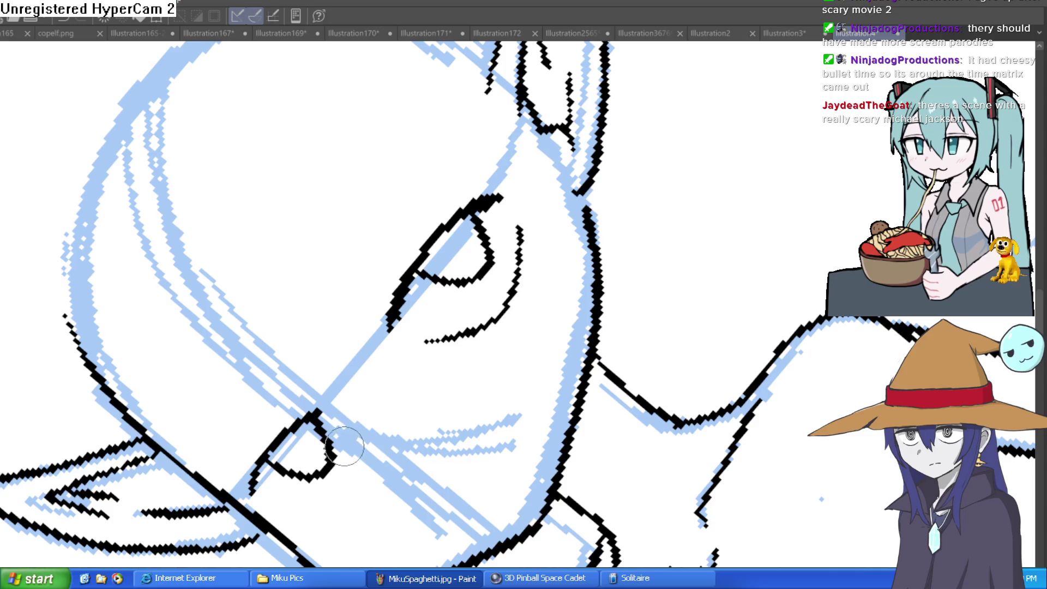
{"action": "left_click_drag", "start_coordinate": [343, 446], "coordinate": [305, 510]}
{"action": "key", "text": "ctrl+@"}
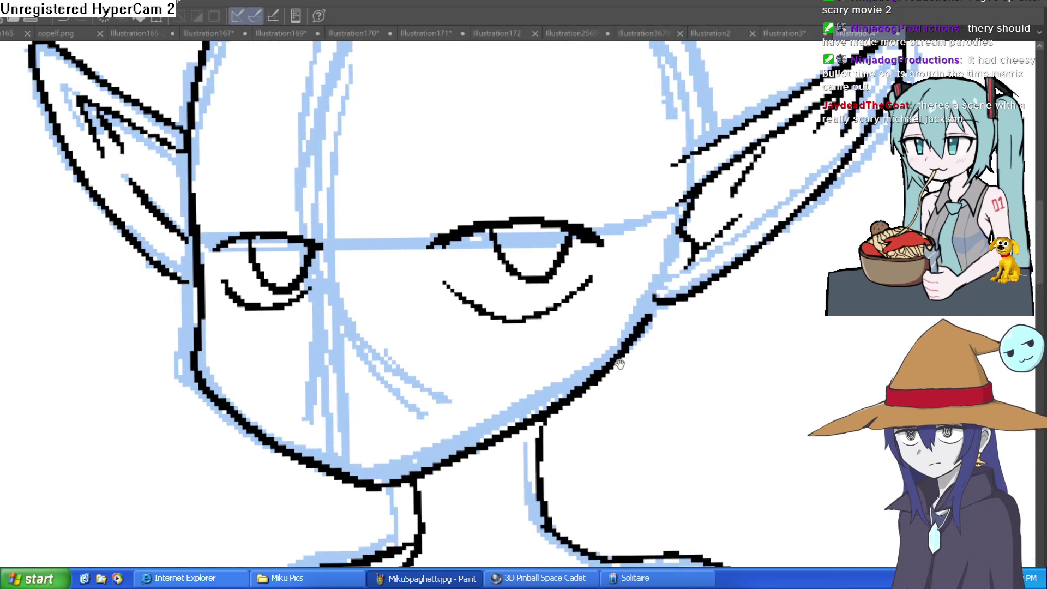
{"action": "left_click_drag", "start_coordinate": [622, 414], "coordinate": [593, 315]}
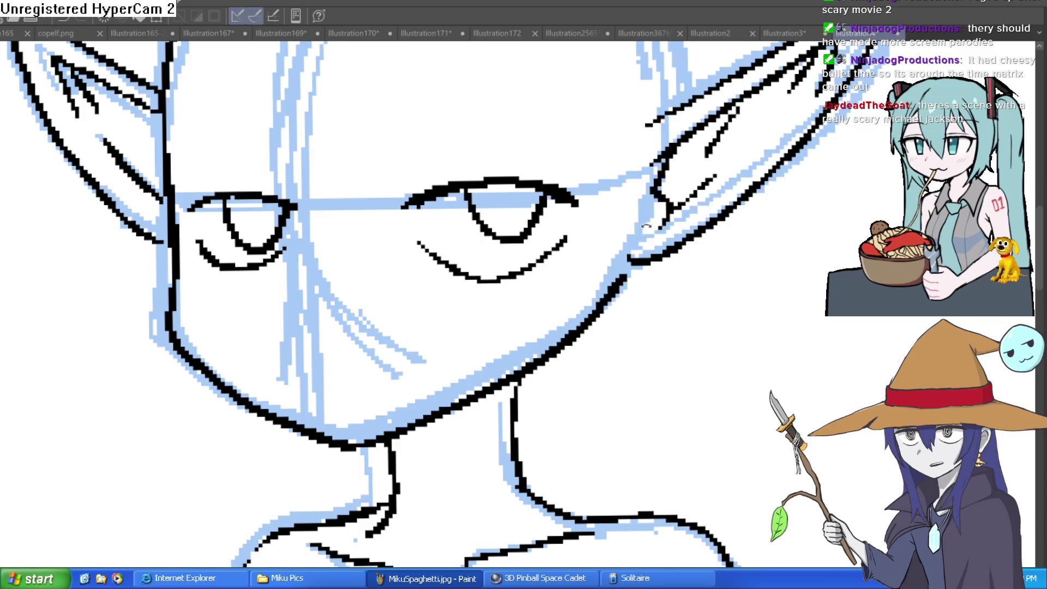
Thicken the right upper eyelid line and add lash marks at its outer end.
{"action": "key", "text": "minus"}
{"action": "mouse_move", "coordinate": [490, 184]}
{"action": "left_mouse_down"}
{"action": "mouse_move", "coordinate": [540, 158]}
{"action": "mouse_move", "coordinate": [509, 170]}
{"action": "mouse_move", "coordinate": [489, 164]}
{"action": "left_mouse_up"}
{"action": "key", "text": "minus"}
{"action": "key", "text": "minus"}
{"action": "key", "text": "minus"}
{"action": "mouse_move", "coordinate": [447, 240]}
{"action": "left_mouse_down"}
{"action": "mouse_move", "coordinate": [431, 229]}
{"action": "mouse_move", "coordinate": [434, 177]}
{"action": "mouse_move", "coordinate": [450, 199]}
{"action": "mouse_move", "coordinate": [549, 224]}
{"action": "mouse_move", "coordinate": [545, 149]}
{"action": "left_mouse_up"}
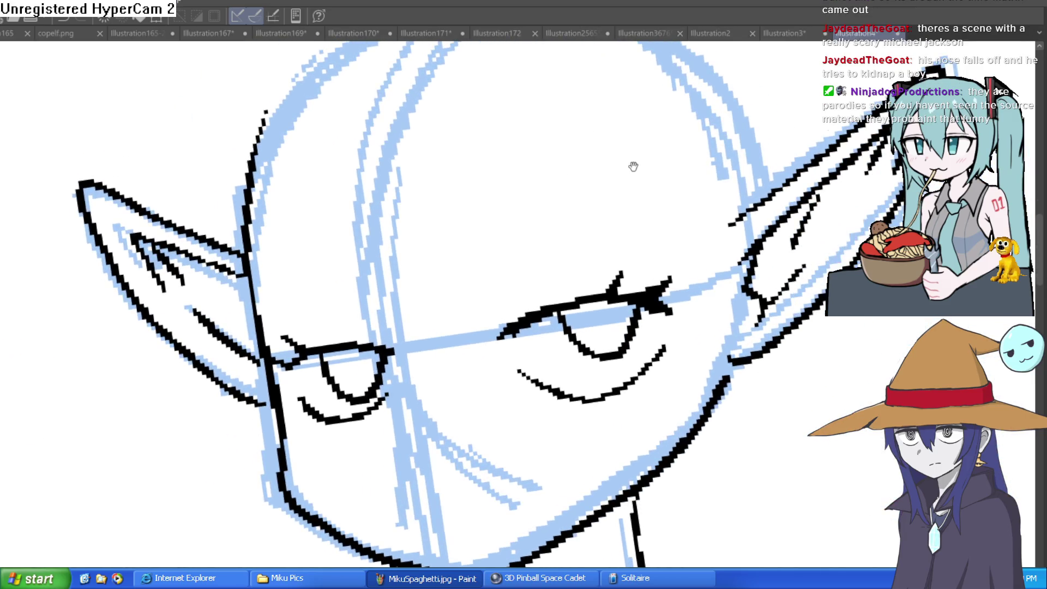
{"action": "left_click_drag", "start_coordinate": [631, 164], "coordinate": [817, 75]}
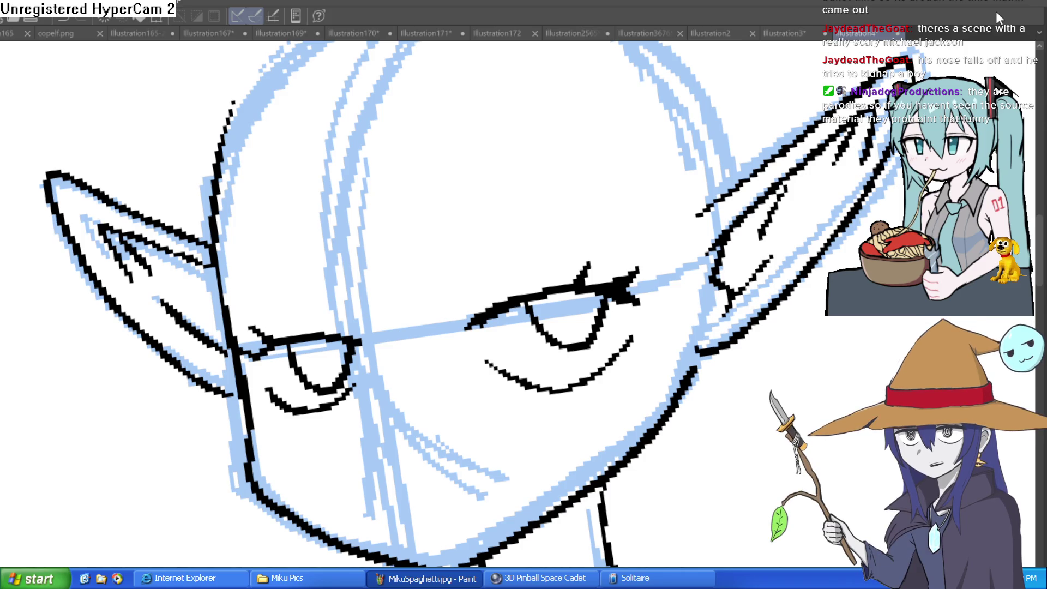
{"action": "key", "text": "minus"}
{"action": "key", "text": "minus"}
{"action": "key", "text": "minus"}
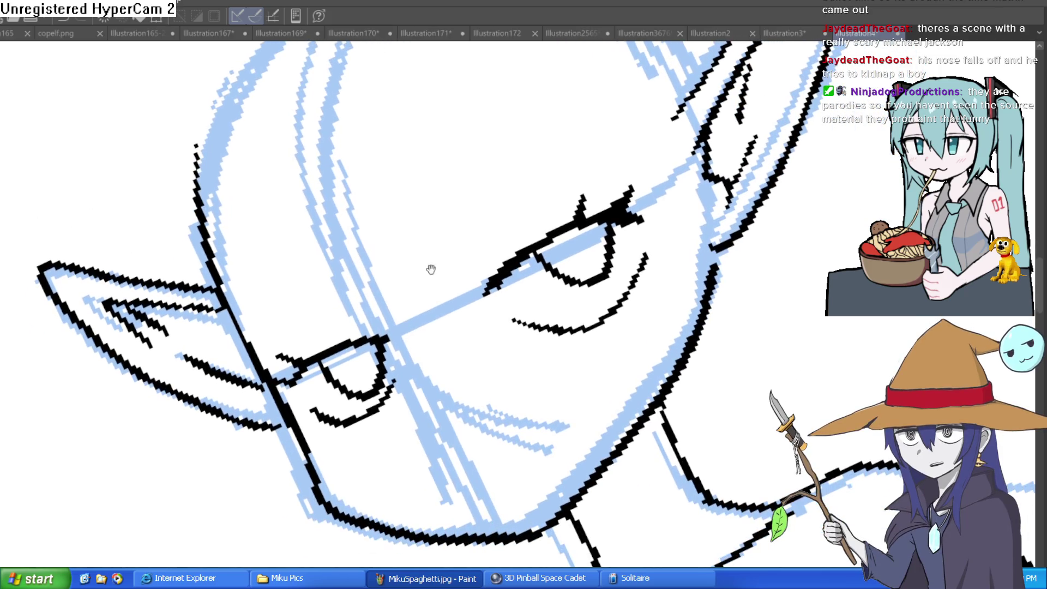
Ink a brow stroke above the right eye and fill black pupils in both eyes.
{"action": "left_click_drag", "start_coordinate": [466, 279], "coordinate": [573, 211]}
{"action": "left_click_drag", "start_coordinate": [736, 205], "coordinate": [561, 327]}
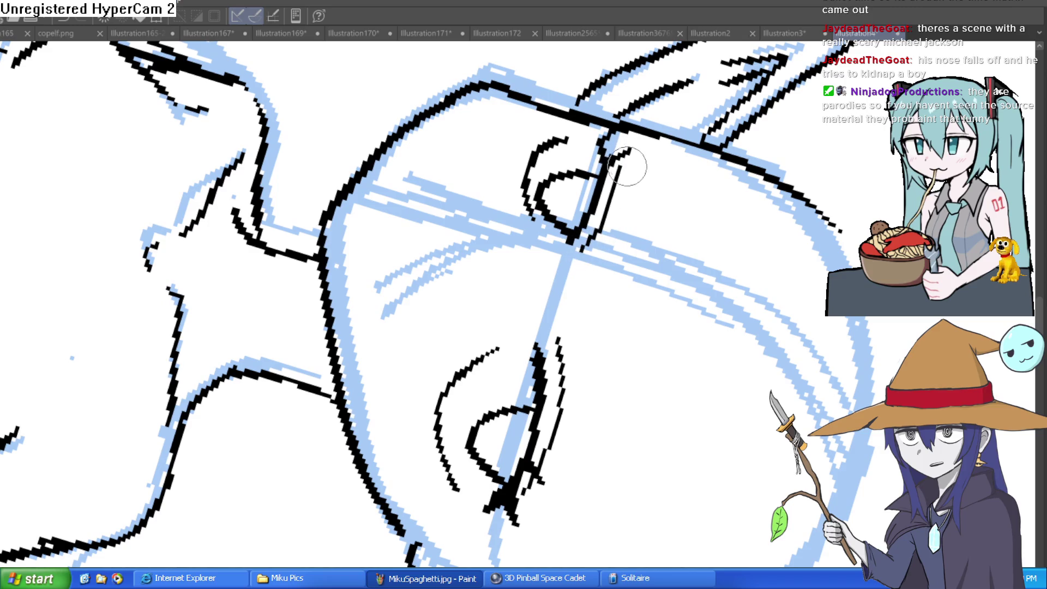
{"action": "mouse_move", "coordinate": [627, 160]}
{"action": "left_mouse_down"}
{"action": "mouse_move", "coordinate": [468, 290]}
{"action": "mouse_move", "coordinate": [637, 150]}
{"action": "left_mouse_up"}
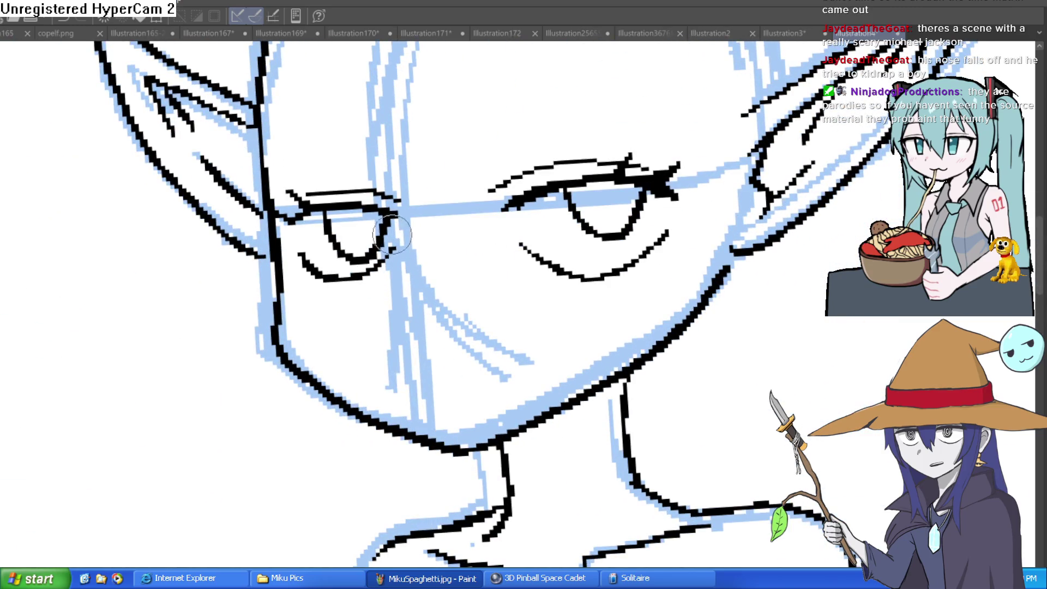
{"action": "mouse_move", "coordinate": [354, 212]}
{"action": "left_mouse_down"}
{"action": "mouse_move", "coordinate": [363, 226]}
{"action": "mouse_move", "coordinate": [371, 215]}
{"action": "left_mouse_up"}
{"action": "mouse_move", "coordinate": [618, 184]}
{"action": "left_mouse_down"}
{"action": "mouse_move", "coordinate": [599, 199]}
{"action": "mouse_move", "coordinate": [611, 210]}
{"action": "mouse_move", "coordinate": [599, 185]}
{"action": "left_mouse_up"}
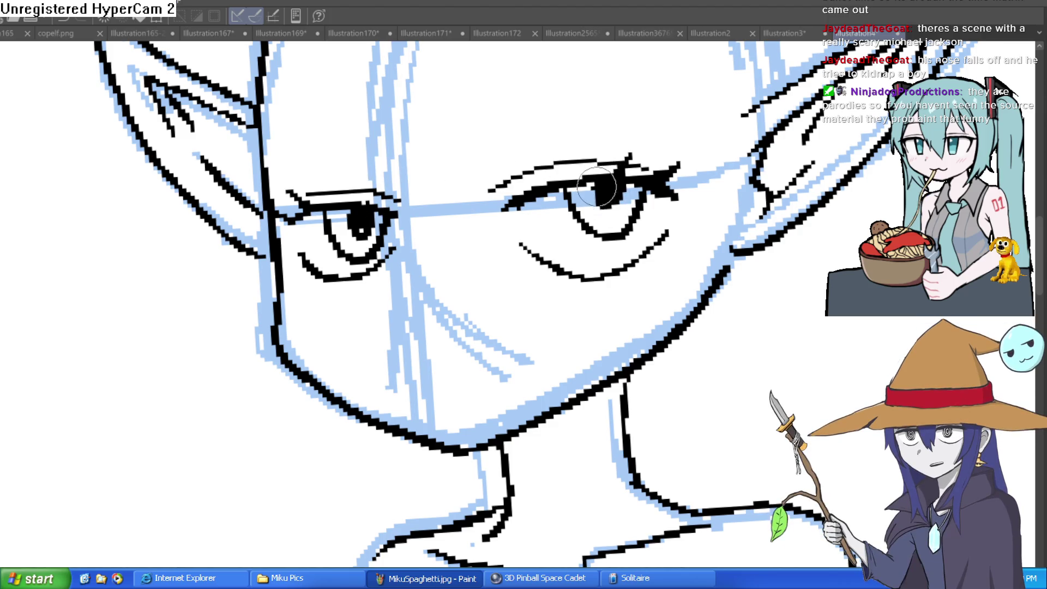
Ink the curved lower-face and jawline strokes.
{"action": "scroll", "coordinate": [655, 188], "scroll_direction": "down", "scroll_amount": 5}
{"action": "scroll", "coordinate": [658, 190], "scroll_direction": "up", "scroll_amount": 5}
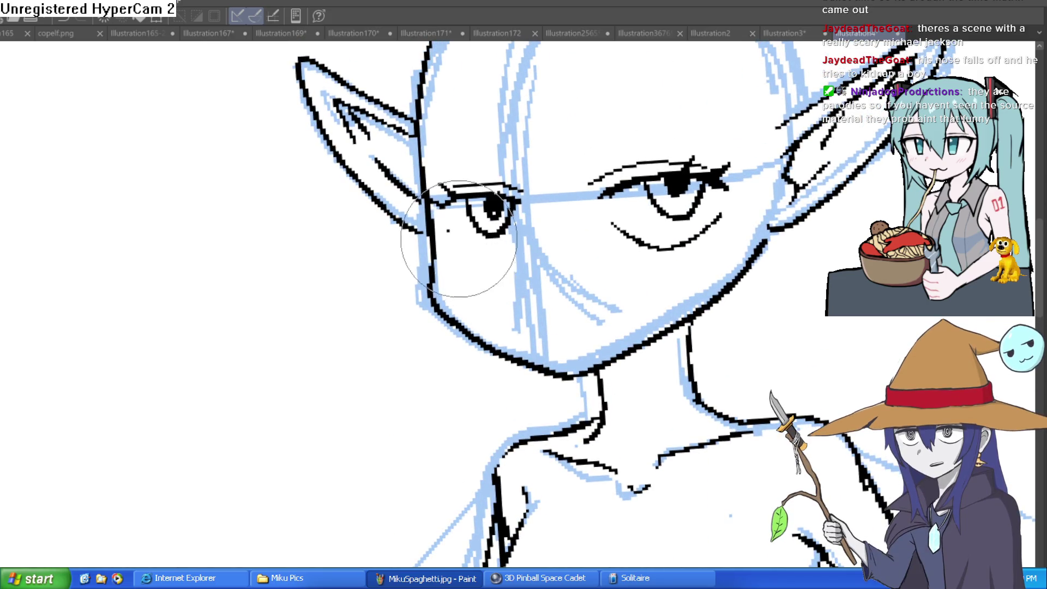
{"action": "scroll", "coordinate": [583, 189], "scroll_direction": "up", "scroll_amount": 5}
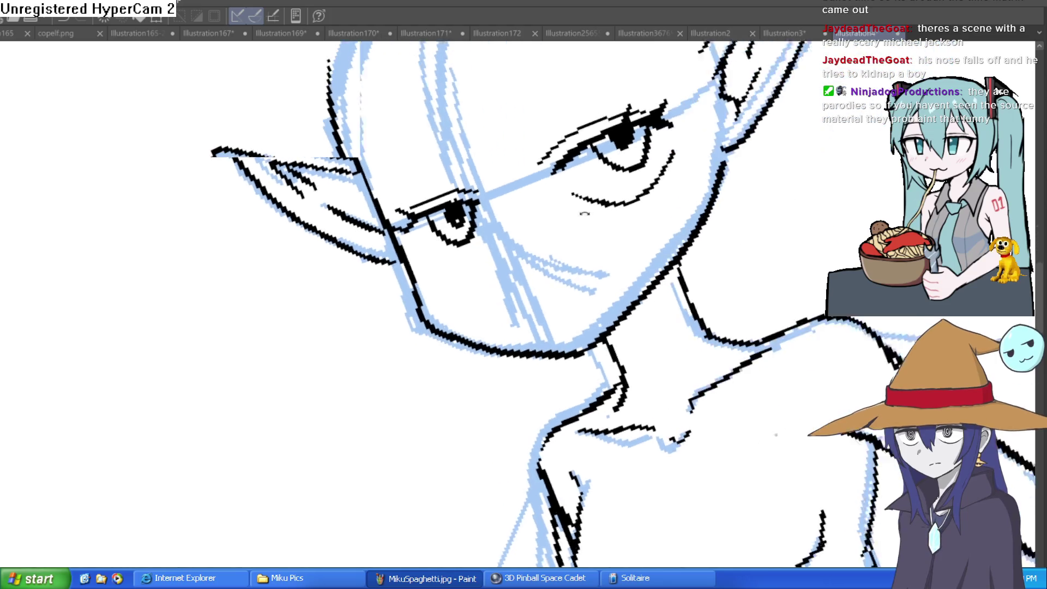
{"action": "mouse_move", "coordinate": [406, 249]}
{"action": "left_mouse_down"}
{"action": "mouse_move", "coordinate": [346, 338]}
{"action": "mouse_move", "coordinate": [216, 327]}
{"action": "left_mouse_up"}
{"action": "scroll", "coordinate": [375, 334], "scroll_direction": "down", "scroll_amount": 5}
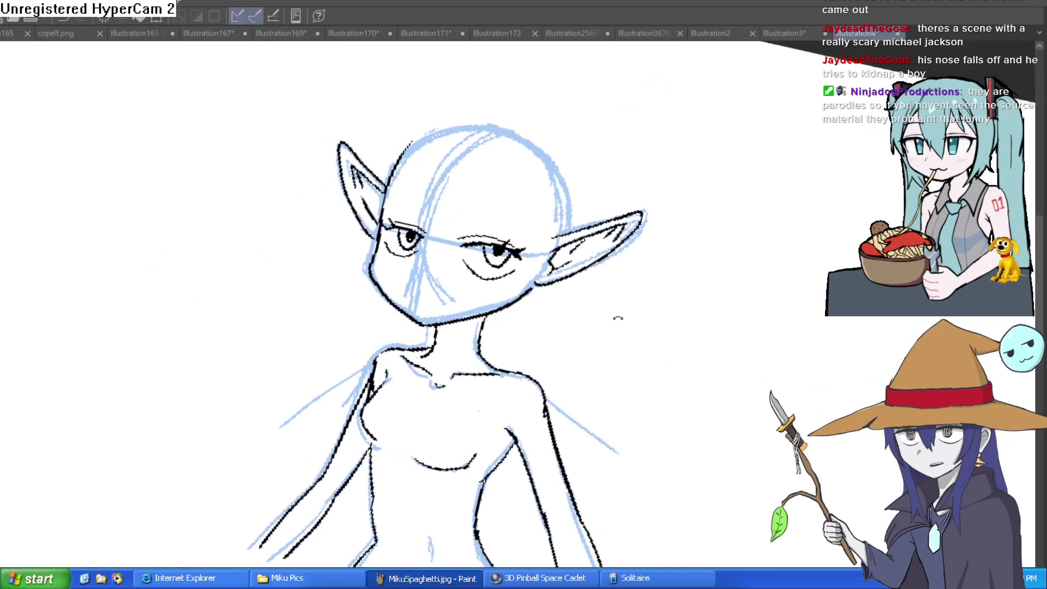
{"action": "scroll", "coordinate": [384, 229], "scroll_direction": "up", "scroll_amount": 3}
{"action": "mouse_move", "coordinate": [385, 229]}
{"action": "left_mouse_down"}
{"action": "mouse_move", "coordinate": [381, 342]}
{"action": "mouse_move", "coordinate": [551, 485]}
{"action": "mouse_move", "coordinate": [587, 491]}
{"action": "left_mouse_up"}
{"action": "left_click_drag", "start_coordinate": [640, 400], "coordinate": [597, 309]}
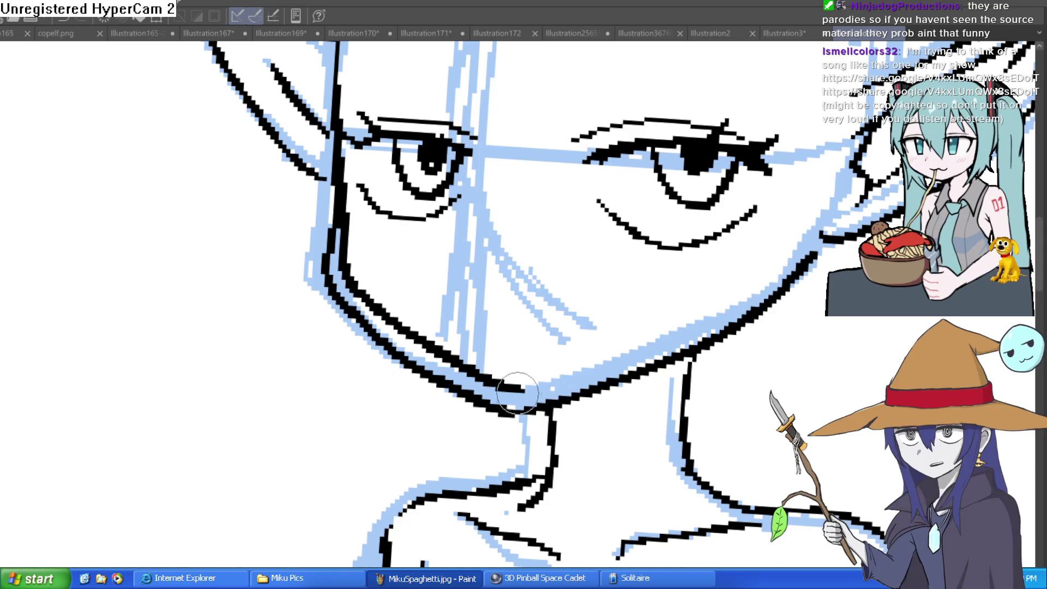
Erase stray lines at the right jaw and neck, then add a short mouth stroke.
{"action": "key", "text": "e"}
{"action": "mouse_move", "coordinate": [794, 257]}
{"action": "left_mouse_down"}
{"action": "mouse_move", "coordinate": [671, 368]}
{"action": "mouse_move", "coordinate": [480, 416]}
{"action": "mouse_move", "coordinate": [327, 261]}
{"action": "left_mouse_up"}
{"action": "key", "text": "ctrl+0"}
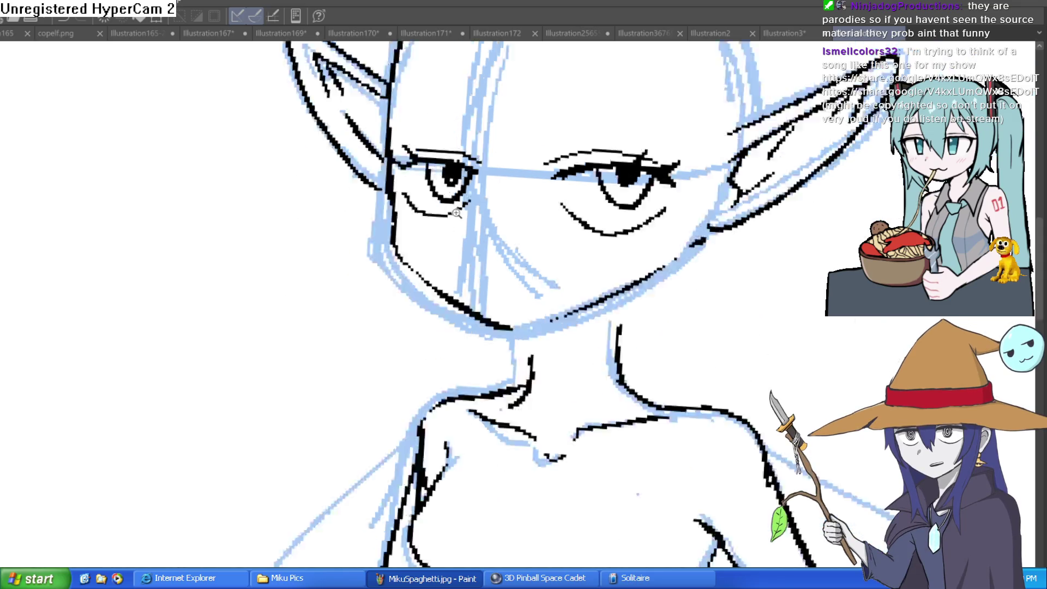
{"action": "left_click_drag", "start_coordinate": [588, 206], "coordinate": [557, 197]}
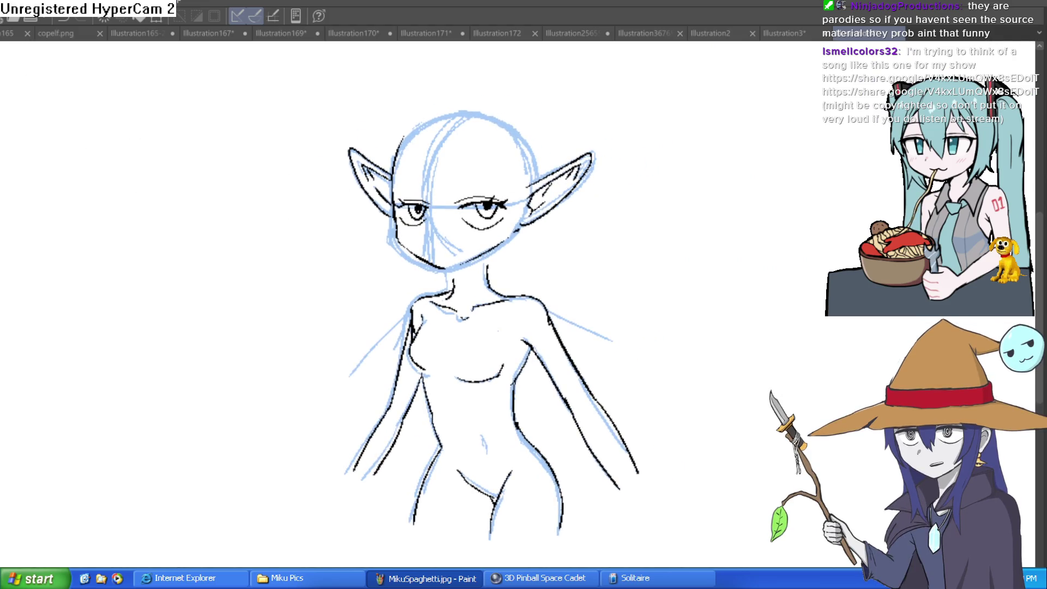
{"action": "scroll", "coordinate": [467, 221], "scroll_direction": "up", "scroll_amount": 3}
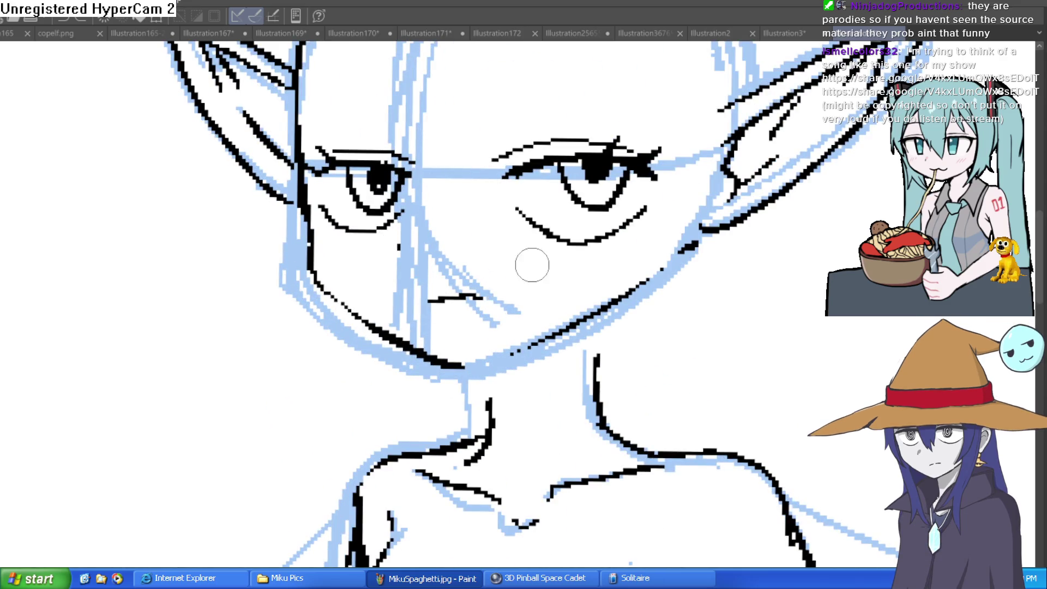
{"action": "scroll", "coordinate": [540, 297], "scroll_direction": "up", "scroll_amount": 1}
{"action": "left_click_drag", "start_coordinate": [431, 344], "coordinate": [480, 340]}
Add a short nose stroke, hide the blue sketch layer and zoom in near the right ear.
{"action": "left_click_drag", "start_coordinate": [707, 272], "coordinate": [692, 240]}
{"action": "scroll", "coordinate": [557, 265], "scroll_direction": "down", "scroll_amount": 5}
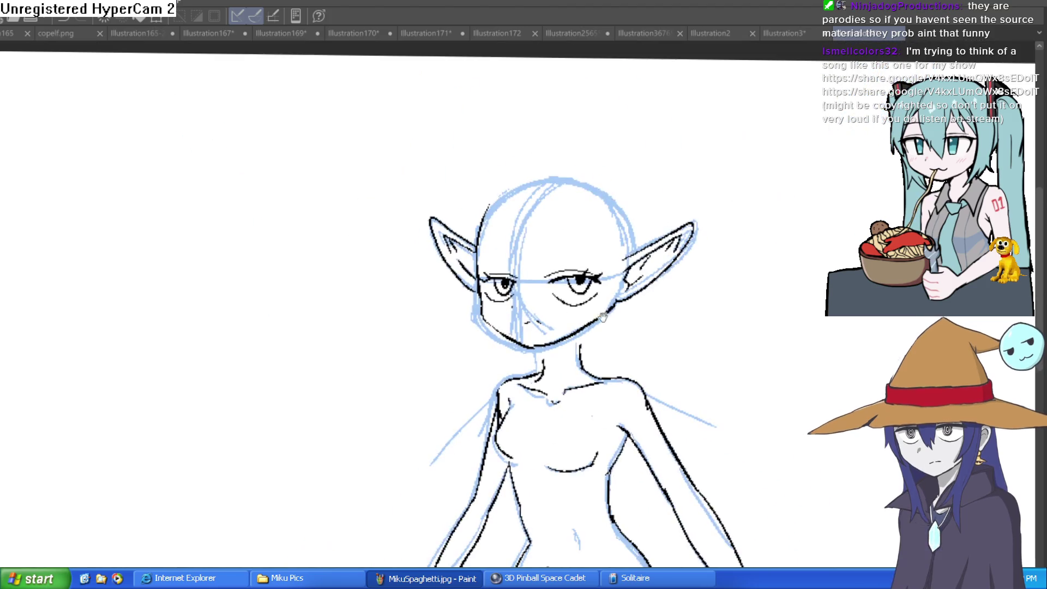
{"action": "key", "text": "Delete"}
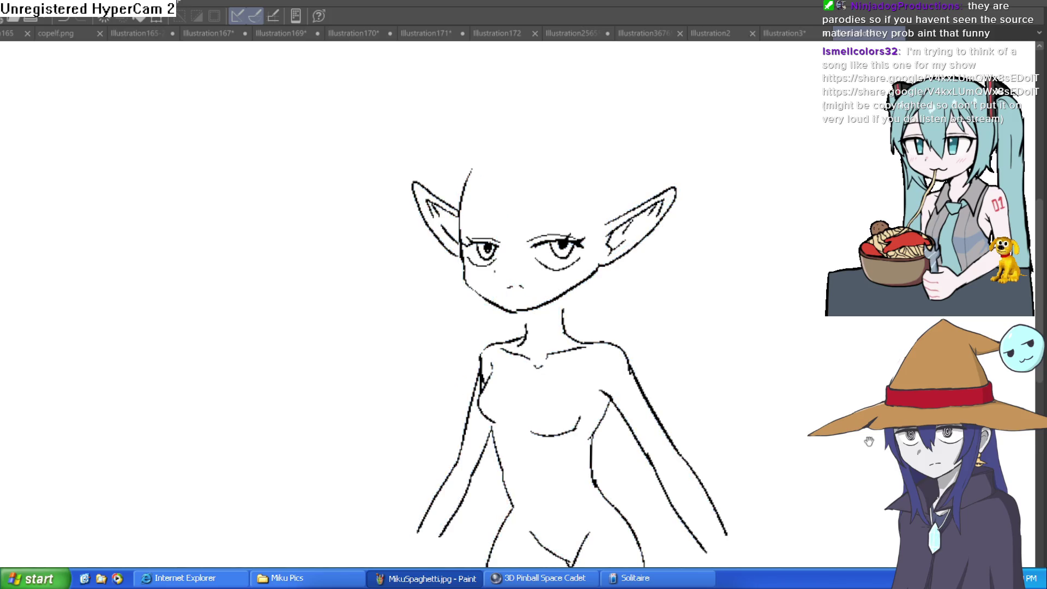
{"action": "left_click_drag", "start_coordinate": [869, 441], "coordinate": [774, 377]}
{"action": "scroll", "coordinate": [554, 272], "scroll_direction": "up", "scroll_amount": 2}
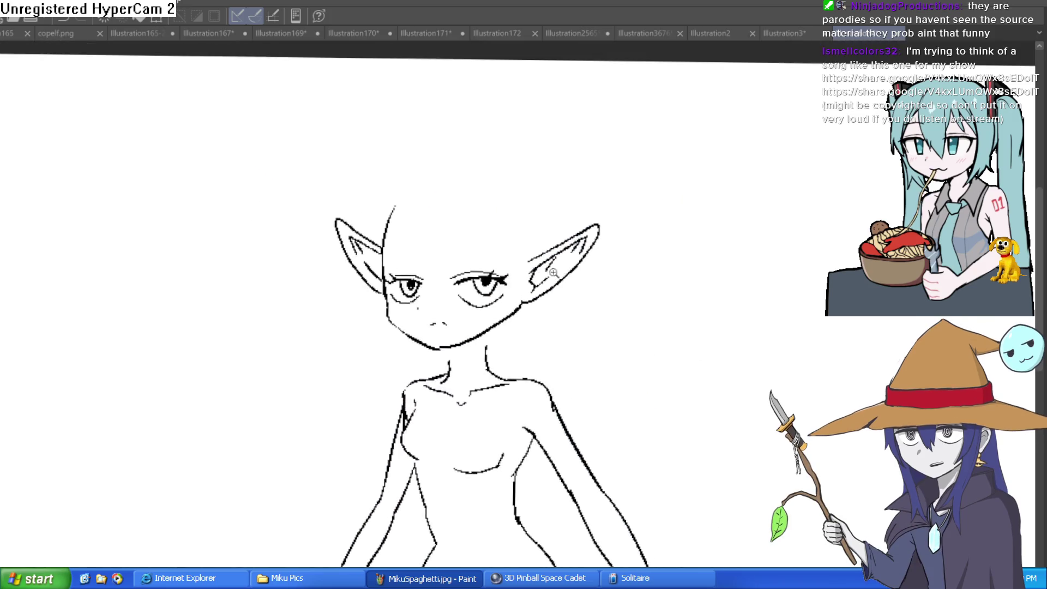
{"action": "left_click", "coordinate": [554, 273]}
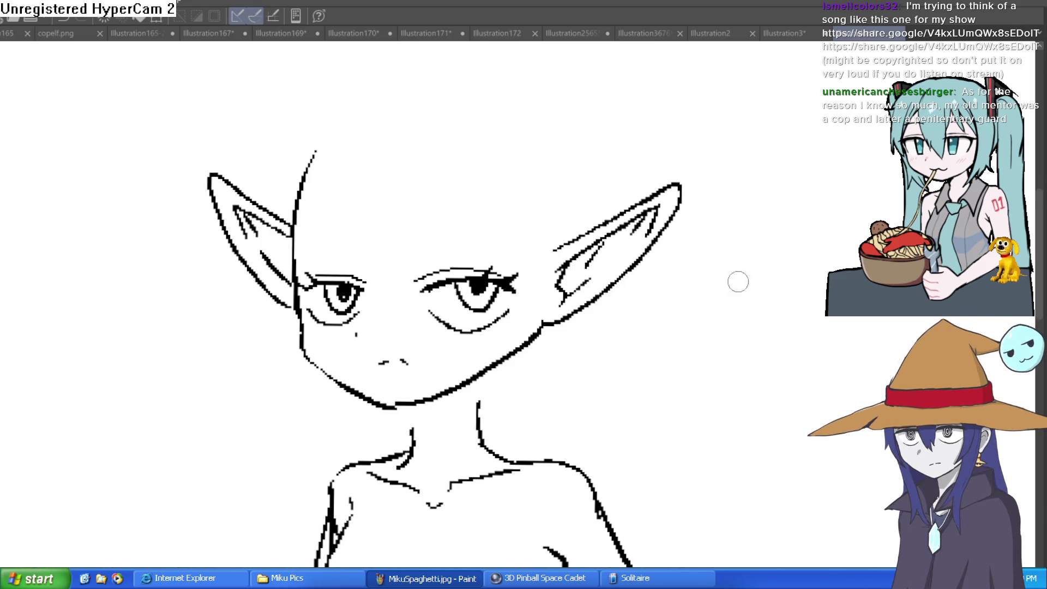
{"action": "left_click_drag", "start_coordinate": [614, 343], "coordinate": [556, 270]}
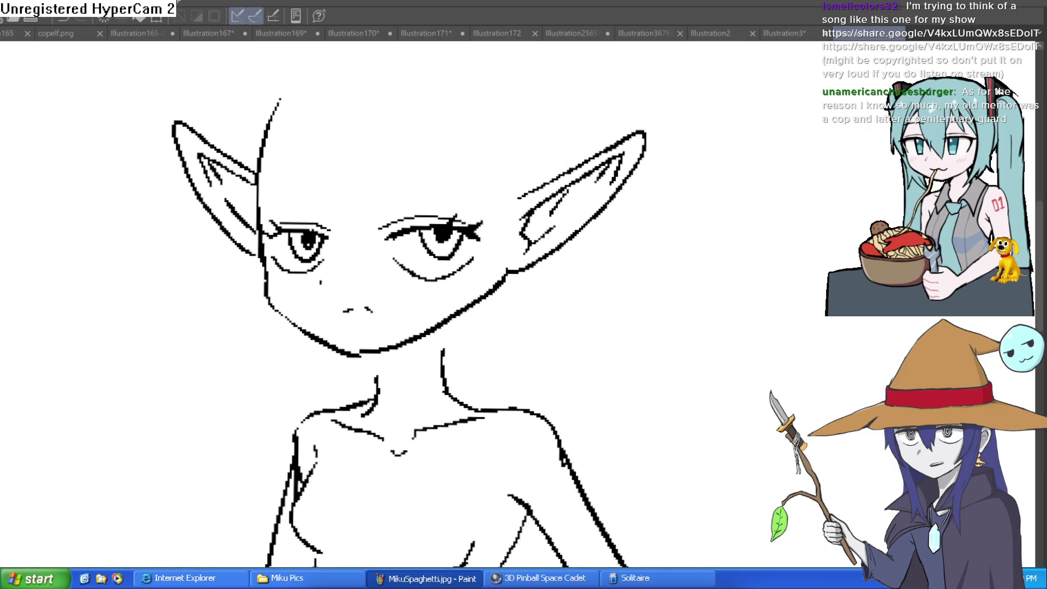
{"action": "scroll", "coordinate": [262, 252], "scroll_direction": "up", "scroll_amount": 2}
{"action": "mouse_move", "coordinate": [278, 278]}
{"action": "left_mouse_down"}
{"action": "mouse_move", "coordinate": [311, 367]}
{"action": "mouse_move", "coordinate": [466, 428]}
{"action": "mouse_move", "coordinate": [455, 430]}
{"action": "mouse_move", "coordinate": [685, 355]}
{"action": "mouse_move", "coordinate": [725, 288]}
{"action": "mouse_move", "coordinate": [701, 334]}
{"action": "mouse_move", "coordinate": [584, 431]}
{"action": "left_mouse_up"}
{"action": "key", "text": "e"}
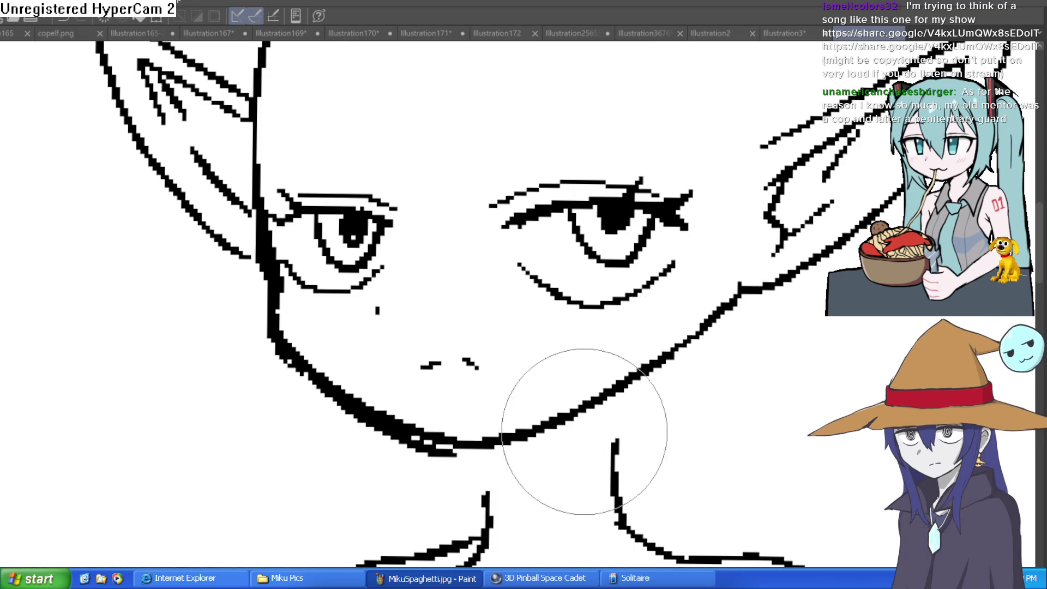
{"action": "mouse_move", "coordinate": [260, 332]}
{"action": "left_mouse_down"}
{"action": "mouse_move", "coordinate": [378, 435]}
{"action": "mouse_move", "coordinate": [542, 434]}
{"action": "left_mouse_up"}
{"action": "key", "text": "ctrl+minus"}
{"action": "key", "text": "ctrl+minus"}
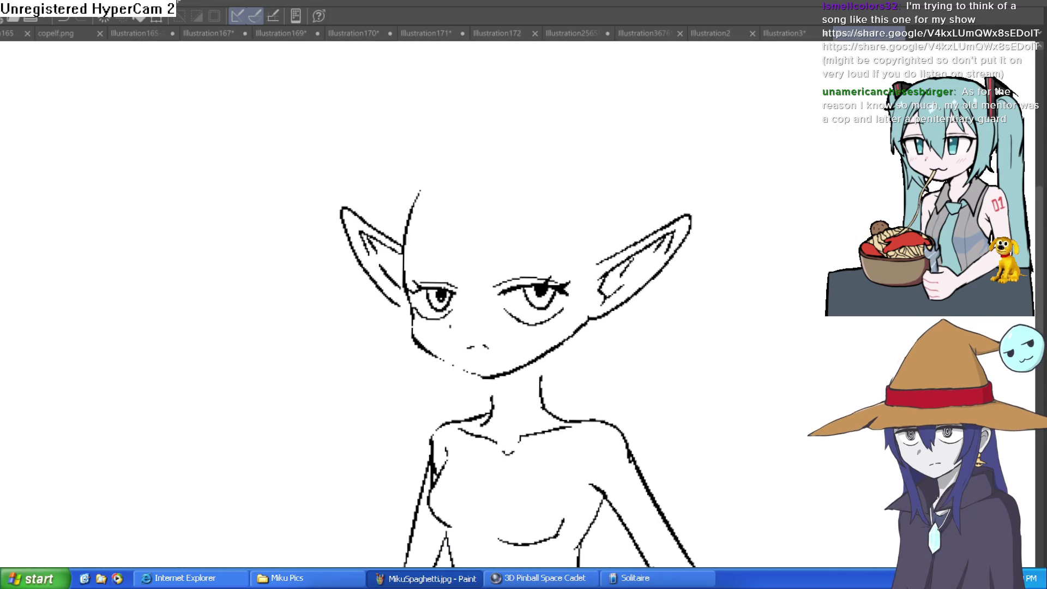
{"action": "key", "text": "ctrl+plus"}
{"action": "key", "text": "ctrl+plus"}
{"action": "mouse_move", "coordinate": [351, 233]}
{"action": "left_mouse_down"}
{"action": "mouse_move", "coordinate": [358, 285]}
{"action": "mouse_move", "coordinate": [398, 367]}
{"action": "mouse_move", "coordinate": [516, 393]}
{"action": "left_mouse_up"}
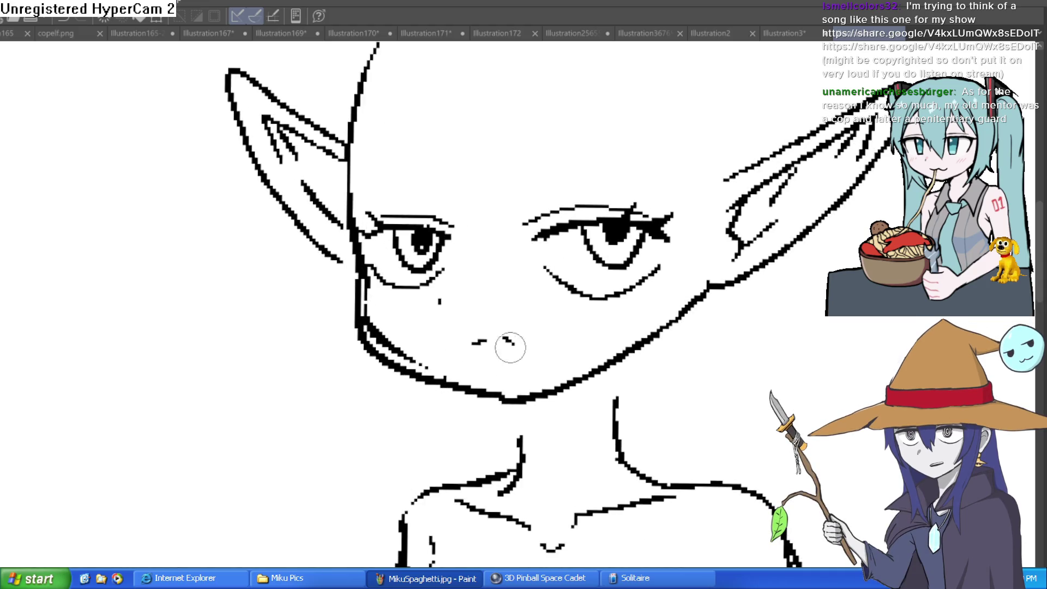
{"action": "mouse_move", "coordinate": [386, 350]}
{"action": "left_mouse_down"}
{"action": "mouse_move", "coordinate": [316, 246]}
{"action": "mouse_move", "coordinate": [372, 287]}
{"action": "left_mouse_up"}
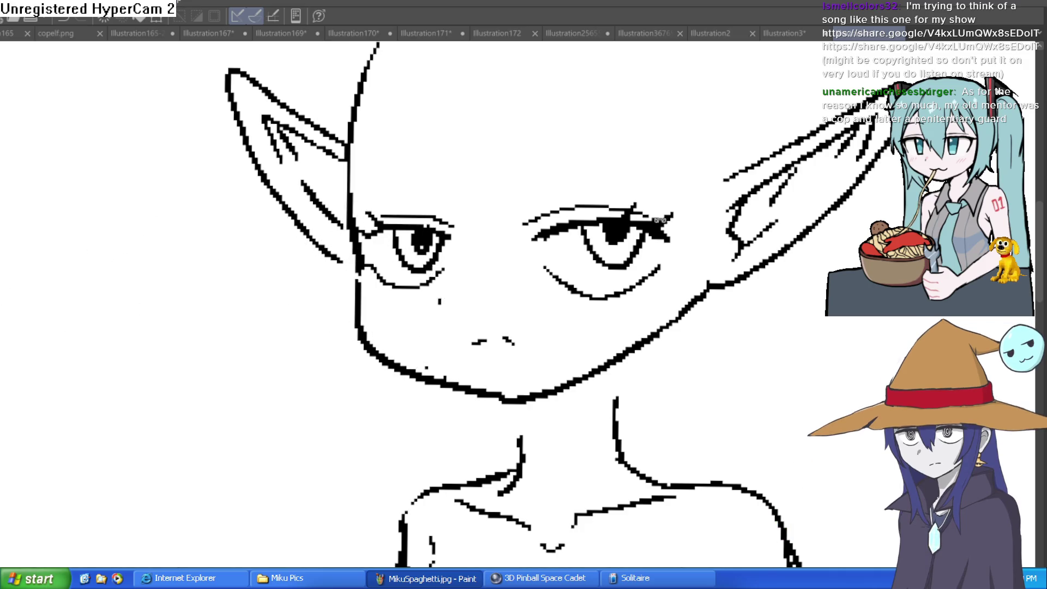
{"action": "key", "text": "minus"}
{"action": "key", "text": "minus"}
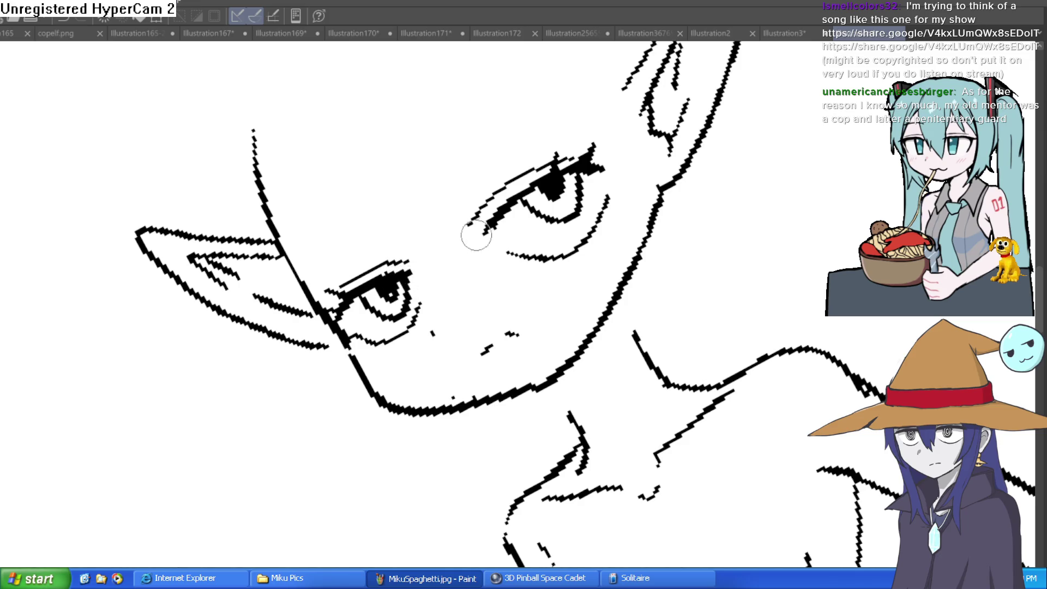
{"action": "key", "text": "asciicircum"}
{"action": "key", "text": "asciicircum"}
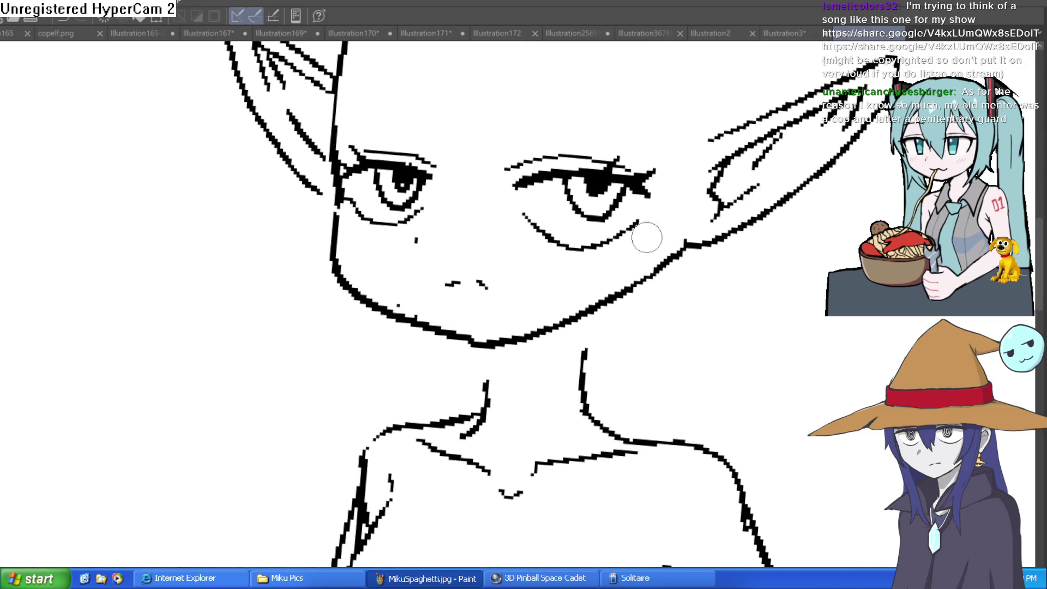
{"action": "key", "text": "bracketright"}
{"action": "key", "text": "bracketright"}
{"action": "key", "text": "bracketright"}
{"action": "scroll", "coordinate": [362, 222], "scroll_direction": "down", "scroll_amount": 5}
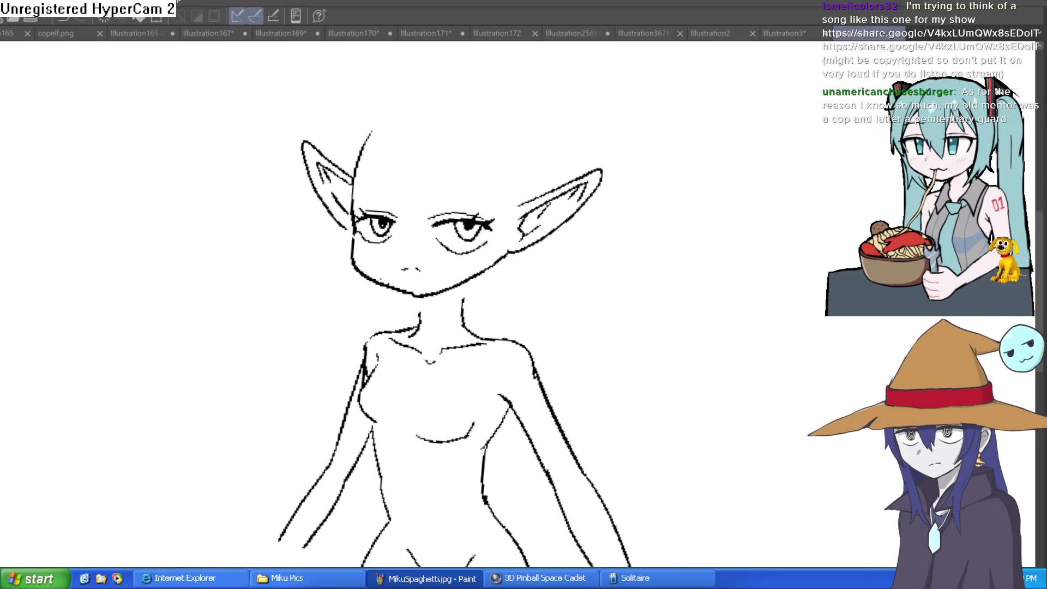
{"action": "scroll", "coordinate": [352, 169], "scroll_direction": "up", "scroll_amount": 4}
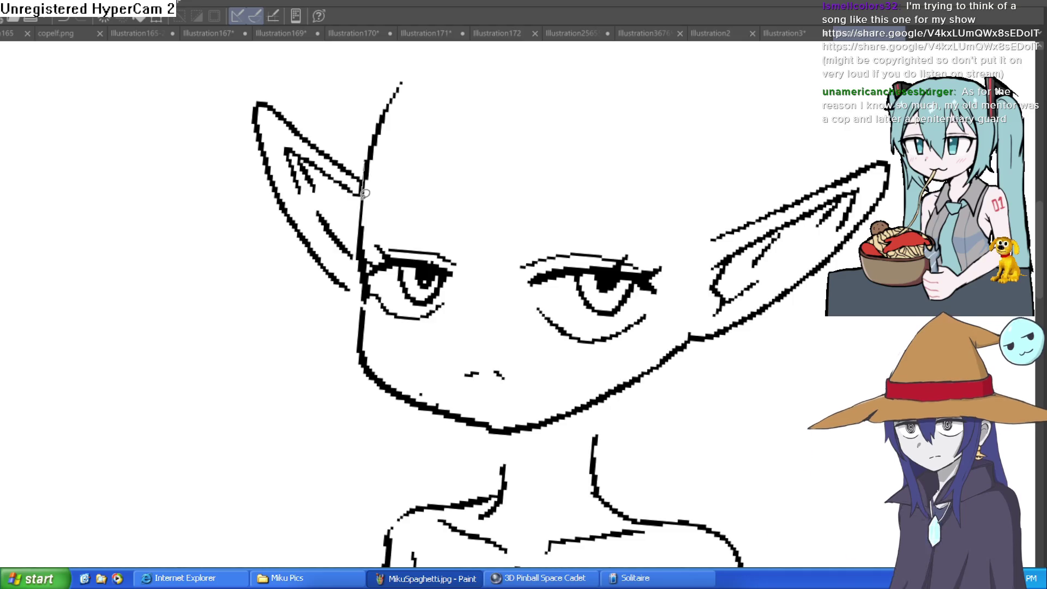
{"action": "scroll", "coordinate": [322, 385], "scroll_direction": "up", "scroll_amount": 2}
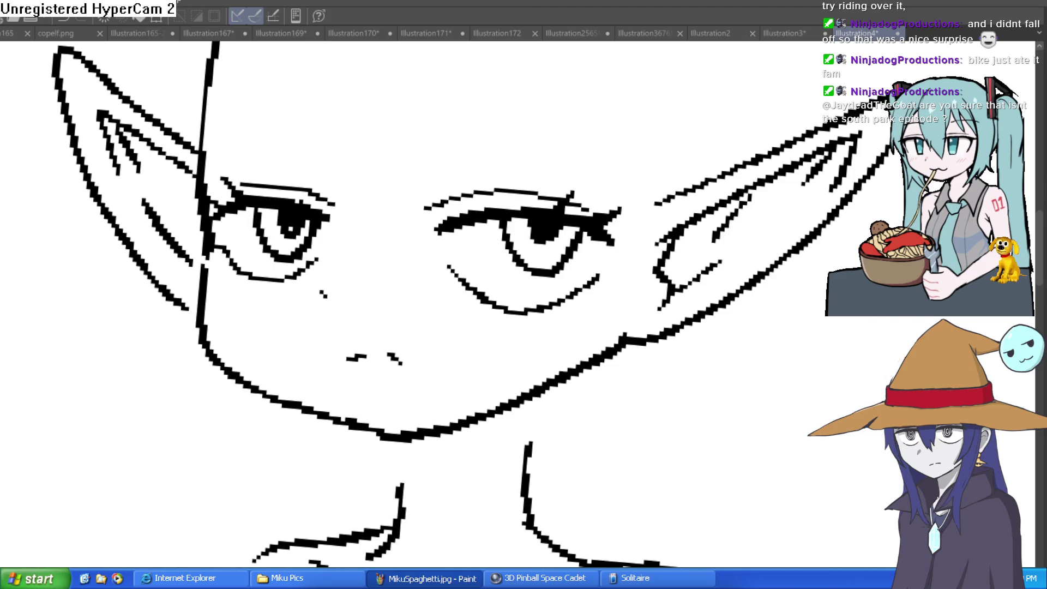
{"action": "left_click_drag", "start_coordinate": [385, 224], "coordinate": [328, 281]}
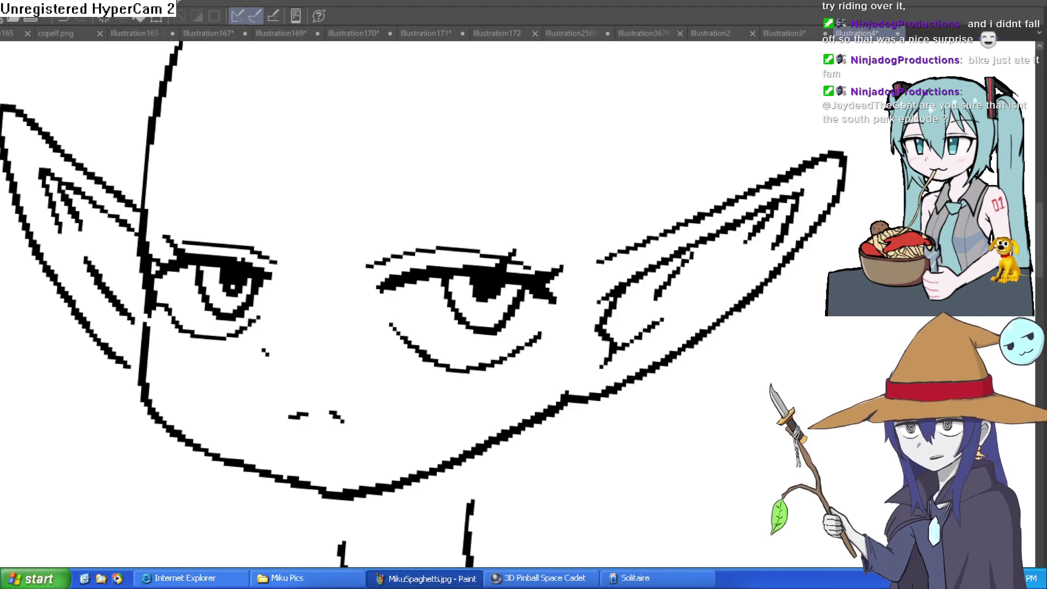
{"action": "scroll", "coordinate": [664, 183], "scroll_direction": "down", "scroll_amount": 3}
{"action": "scroll", "coordinate": [663, 183], "scroll_direction": "up", "scroll_amount": 2}
Draw long hair strands from crown to nose, between the eyes and down both cheeks.
{"action": "mouse_move", "coordinate": [394, 83]}
{"action": "left_mouse_down"}
{"action": "mouse_move", "coordinate": [381, 202]}
{"action": "mouse_move", "coordinate": [435, 313]}
{"action": "mouse_move", "coordinate": [460, 128]}
{"action": "left_mouse_up"}
{"action": "left_click_drag", "start_coordinate": [433, 327], "coordinate": [460, 99]}
{"action": "scroll", "coordinate": [579, 187], "scroll_direction": "down", "scroll_amount": 4}
{"action": "left_click_drag", "start_coordinate": [433, 132], "coordinate": [440, 202]}
{"action": "mouse_move", "coordinate": [448, 197]}
{"action": "left_mouse_down"}
{"action": "mouse_move", "coordinate": [460, 169]}
{"action": "mouse_move", "coordinate": [472, 215]}
{"action": "mouse_move", "coordinate": [434, 323]}
{"action": "left_mouse_up"}
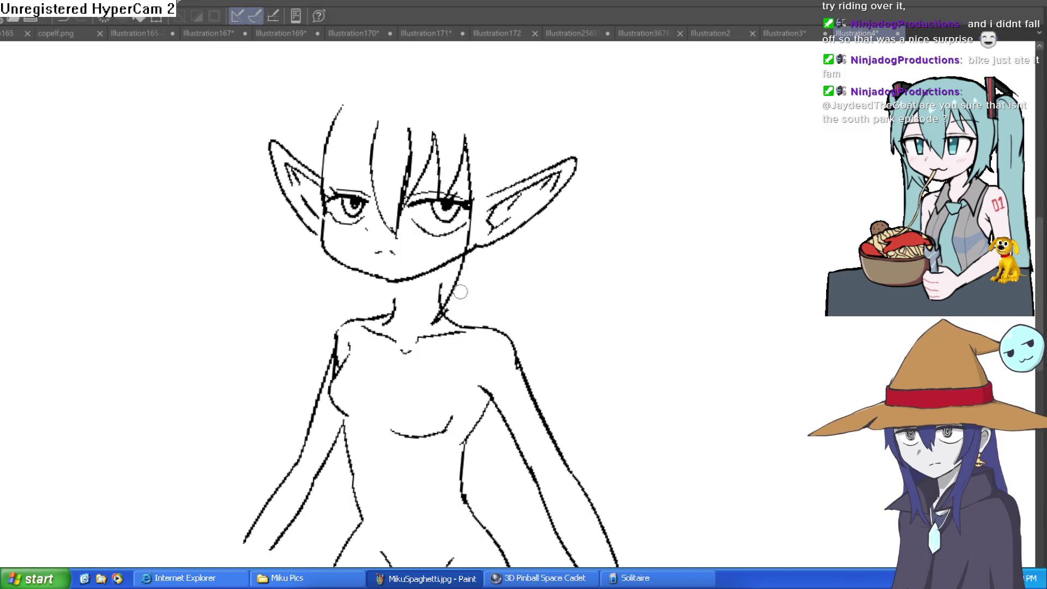
{"action": "left_click_drag", "start_coordinate": [502, 155], "coordinate": [448, 310]}
{"action": "left_click_drag", "start_coordinate": [319, 119], "coordinate": [339, 314]}
{"action": "left_click_drag", "start_coordinate": [320, 243], "coordinate": [342, 315]}
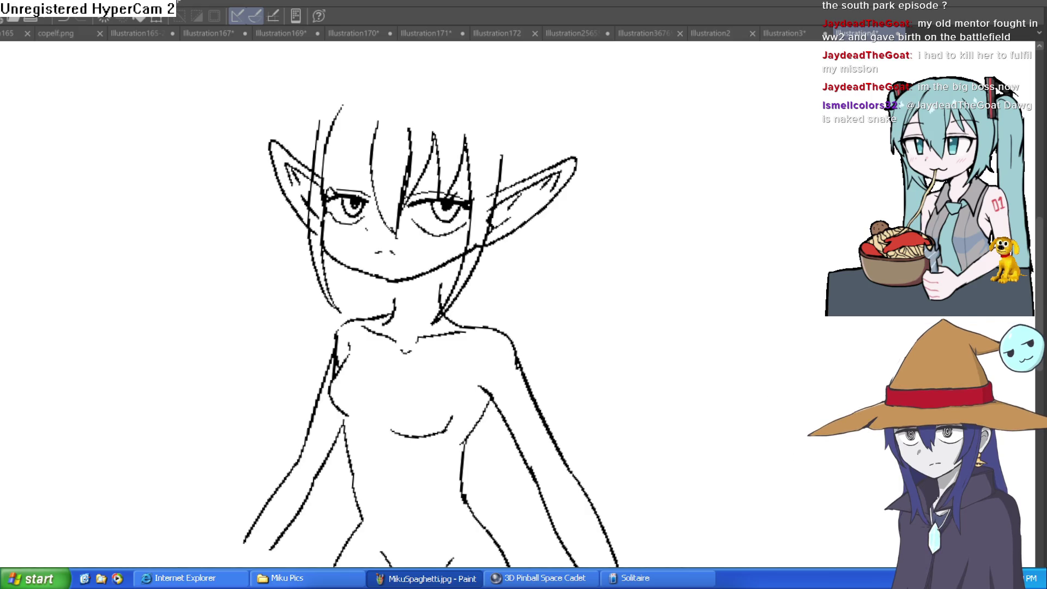
Redraw the upper-left hair and erase the old strands beside the left cheek.
{"action": "left_click_drag", "start_coordinate": [360, 94], "coordinate": [325, 136]}
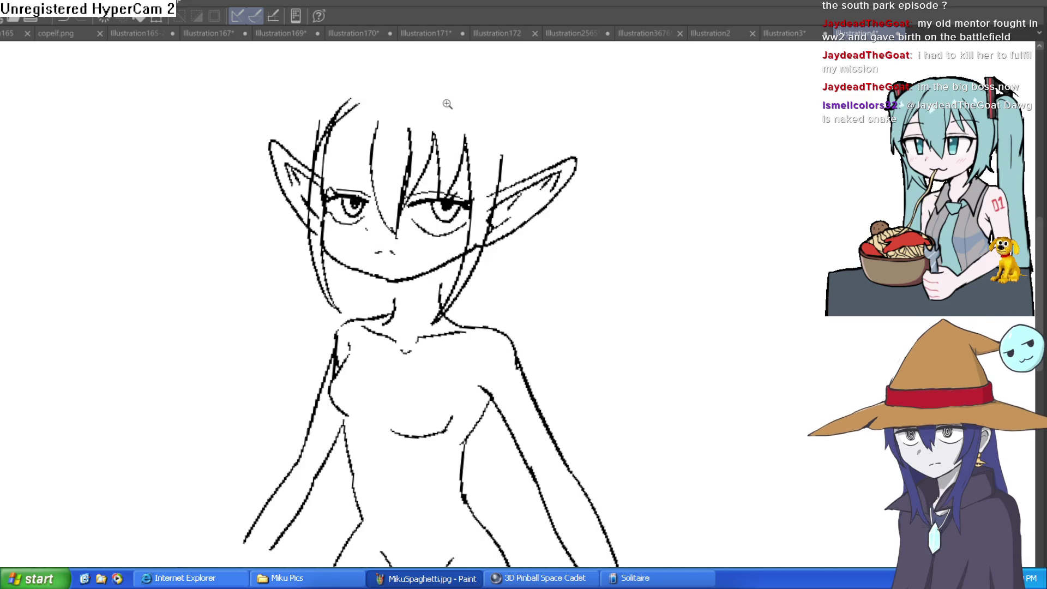
{"action": "scroll", "coordinate": [416, 95], "scroll_direction": "up", "scroll_amount": 2}
{"action": "mouse_move", "coordinate": [425, 116]}
{"action": "left_mouse_down"}
{"action": "mouse_move", "coordinate": [390, 116]}
{"action": "mouse_move", "coordinate": [326, 147]}
{"action": "mouse_move", "coordinate": [349, 148]}
{"action": "left_mouse_up"}
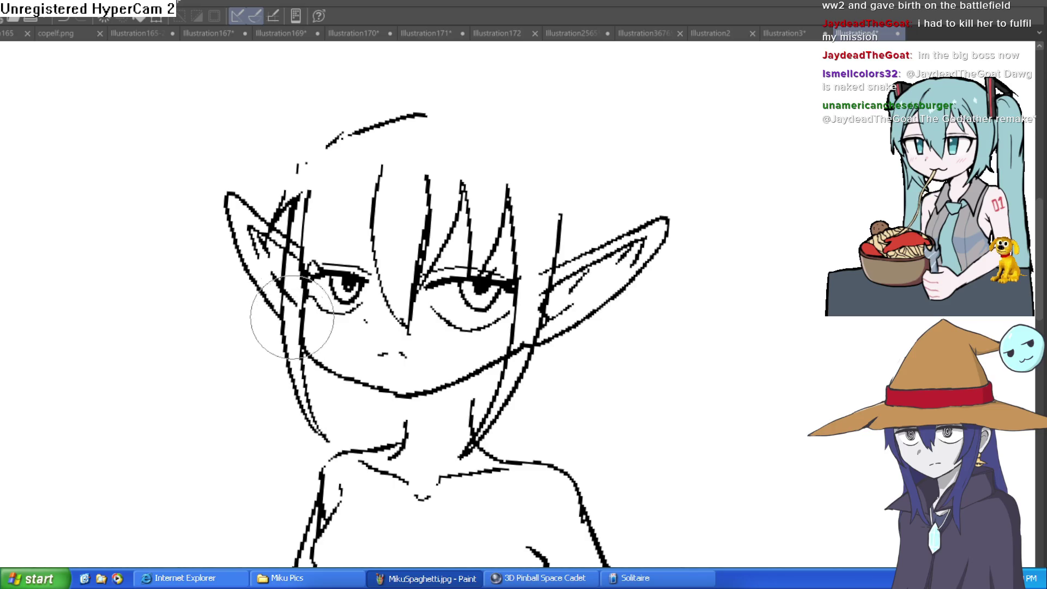
{"action": "mouse_move", "coordinate": [316, 175]}
{"action": "left_mouse_down"}
{"action": "mouse_move", "coordinate": [292, 270]}
{"action": "mouse_move", "coordinate": [299, 206]}
{"action": "mouse_move", "coordinate": [367, 93]}
{"action": "left_mouse_up"}
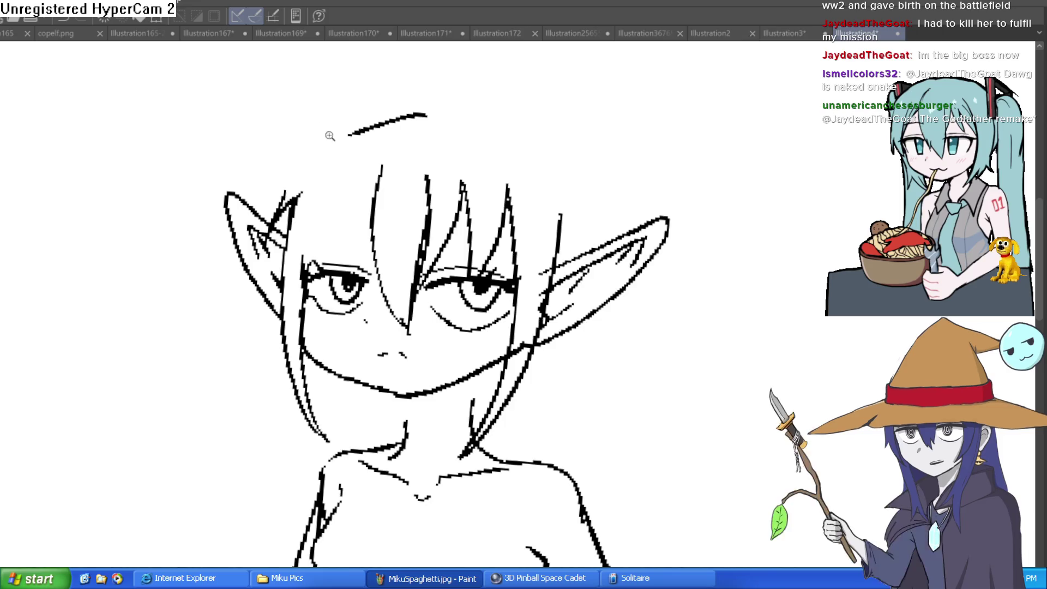
Draw the curved head outline up from the left ear and erase the inner hair curve above it.
{"action": "scroll", "coordinate": [330, 133], "scroll_direction": "up", "scroll_amount": 1}
{"action": "mouse_move", "coordinate": [270, 240]}
{"action": "left_mouse_down"}
{"action": "mouse_move", "coordinate": [351, 133]}
{"action": "mouse_move", "coordinate": [427, 98]}
{"action": "mouse_move", "coordinate": [491, 96]}
{"action": "mouse_move", "coordinate": [416, 106]}
{"action": "mouse_move", "coordinate": [268, 218]}
{"action": "left_mouse_up"}
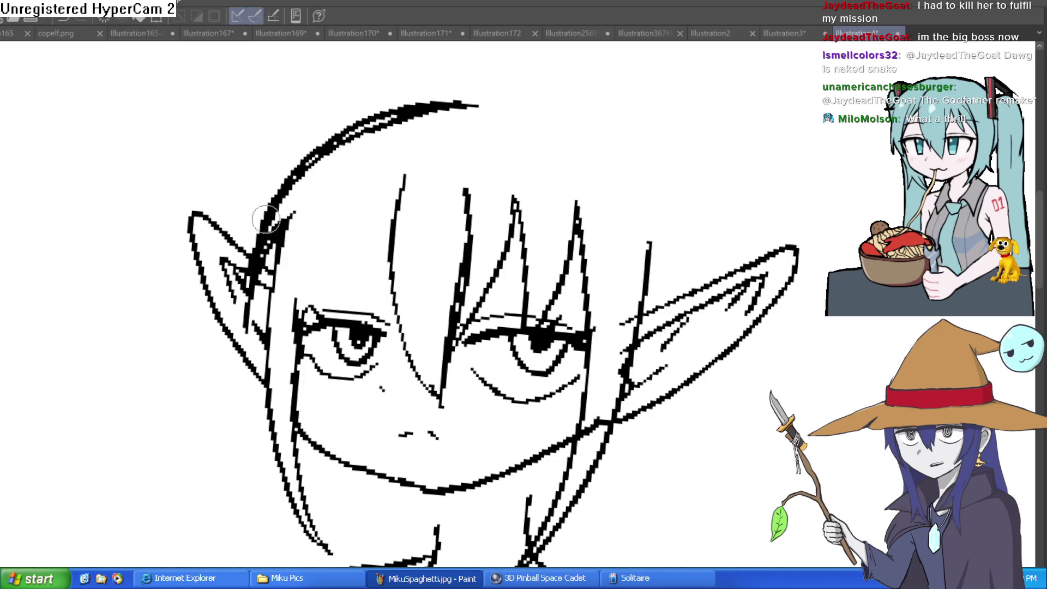
{"action": "scroll", "coordinate": [392, 159], "scroll_direction": "up", "scroll_amount": 1}
{"action": "key", "text": "e"}
{"action": "mouse_move", "coordinate": [210, 269]}
{"action": "left_mouse_down"}
{"action": "mouse_move", "coordinate": [222, 198]}
{"action": "mouse_move", "coordinate": [272, 175]}
{"action": "left_mouse_up"}
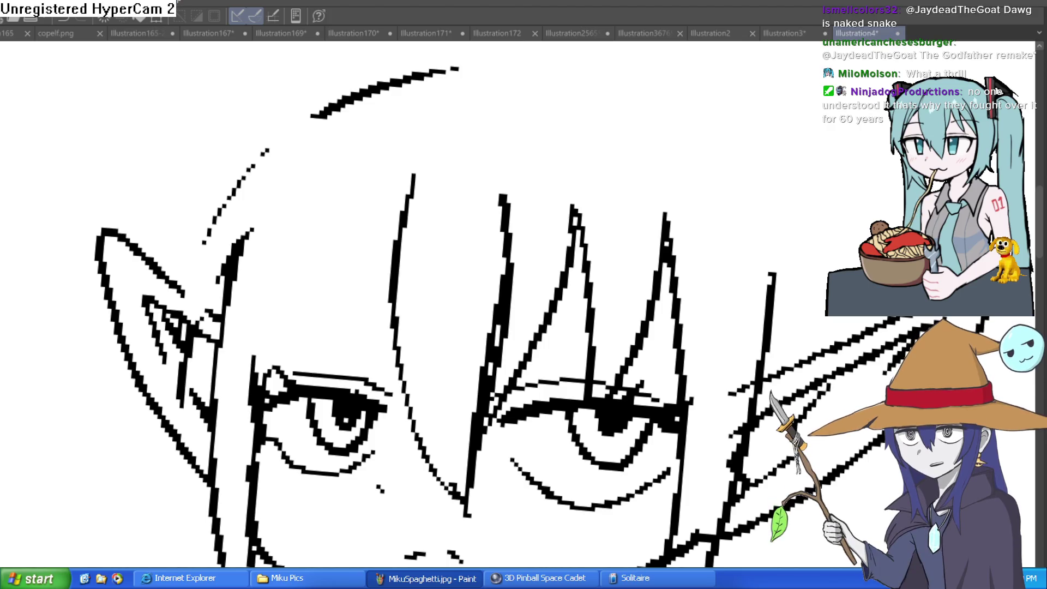
Trace a solid skull arc over the head and past the left ear, thickening it.
{"action": "mouse_move", "coordinate": [498, 98]}
{"action": "left_mouse_down"}
{"action": "mouse_move", "coordinate": [483, 145]}
{"action": "mouse_move", "coordinate": [409, 121]}
{"action": "mouse_move", "coordinate": [164, 335]}
{"action": "left_mouse_up"}
{"action": "left_click_drag", "start_coordinate": [140, 444], "coordinate": [245, 276]}
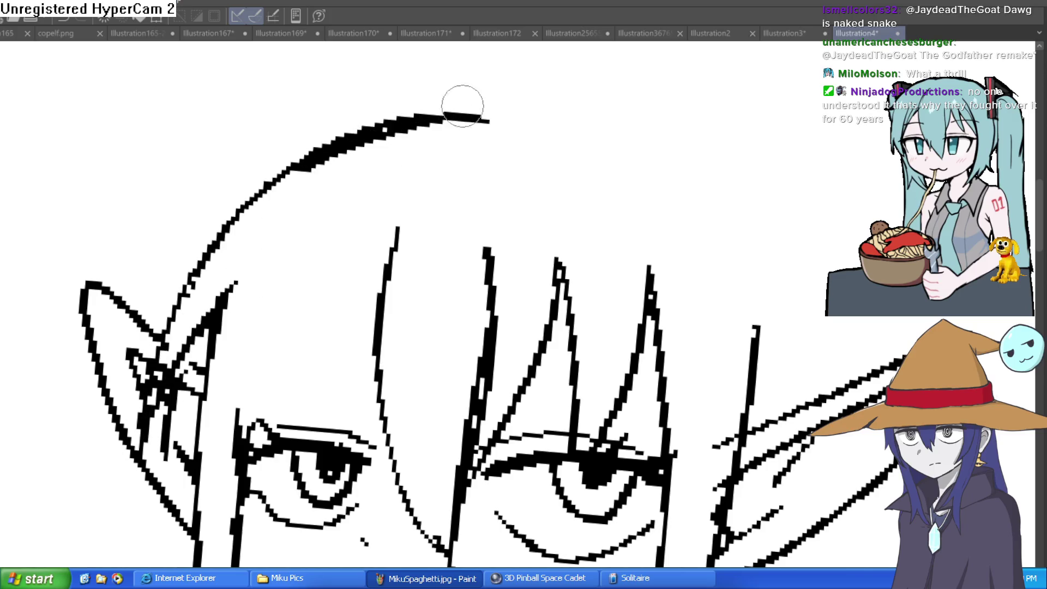
{"action": "mouse_move", "coordinate": [491, 117]}
{"action": "left_mouse_down"}
{"action": "mouse_move", "coordinate": [299, 152]}
{"action": "mouse_move", "coordinate": [147, 447]}
{"action": "left_mouse_up"}
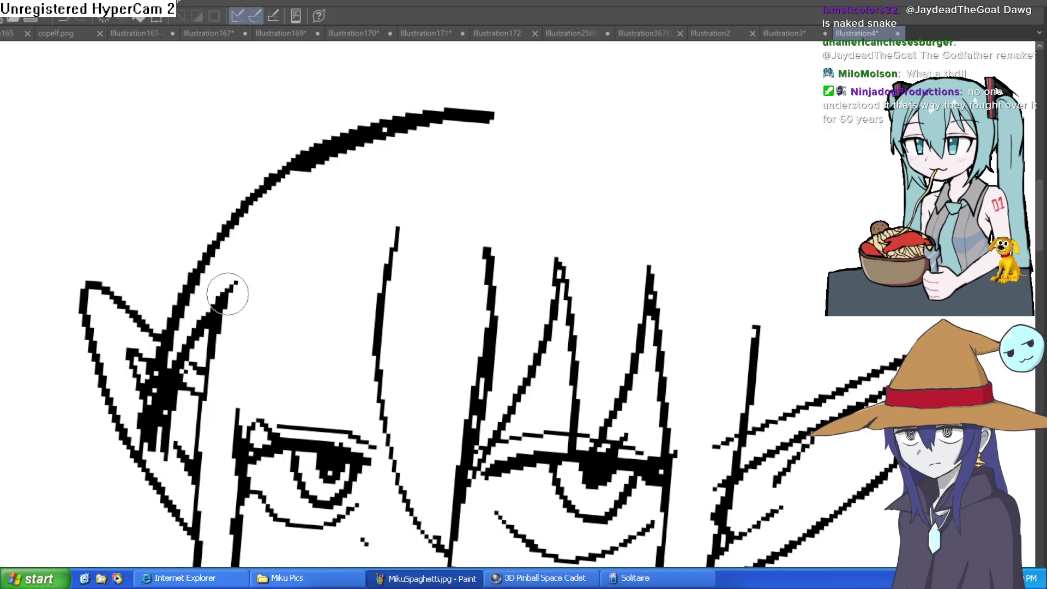
Erase the stray strokes crossing the left ear with a large eraser.
{"action": "scroll", "coordinate": [216, 305], "scroll_direction": "up", "scroll_amount": 1}
{"action": "key", "text": "e"}
{"action": "mouse_move", "coordinate": [140, 362]}
{"action": "left_mouse_down"}
{"action": "mouse_move", "coordinate": [93, 458]}
{"action": "mouse_move", "coordinate": [140, 350]}
{"action": "mouse_move", "coordinate": [246, 244]}
{"action": "left_mouse_up"}
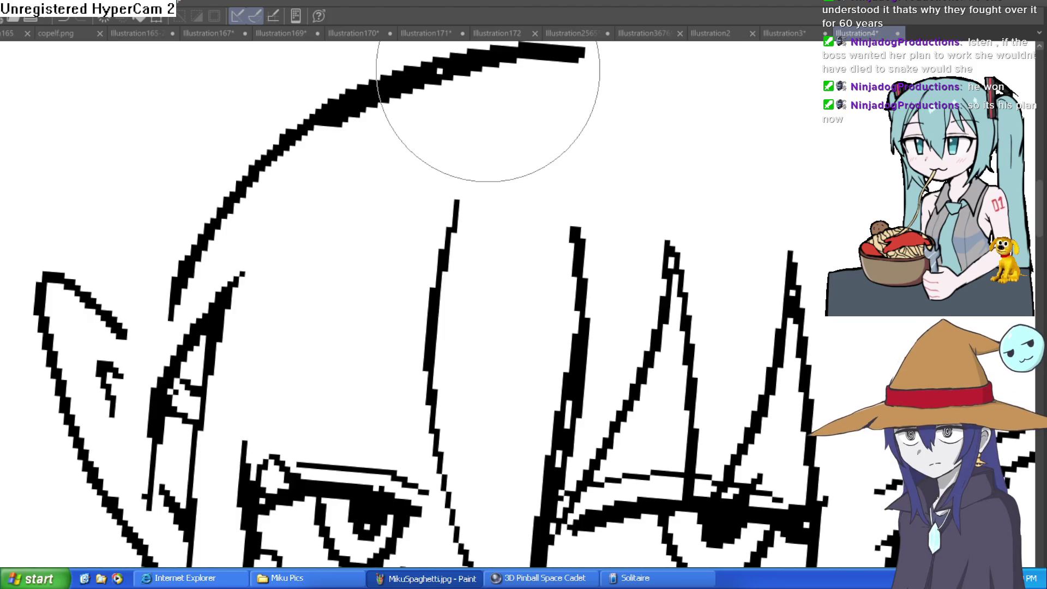
{"action": "left_click_drag", "start_coordinate": [561, 304], "coordinate": [539, 219]}
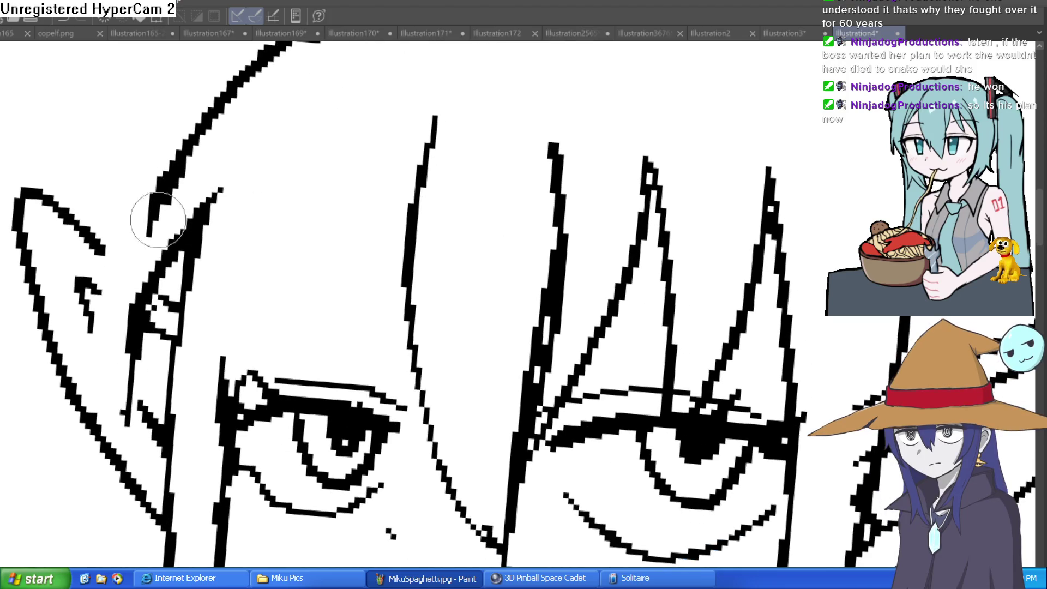
{"action": "scroll", "coordinate": [377, 184], "scroll_direction": "down", "scroll_amount": 3}
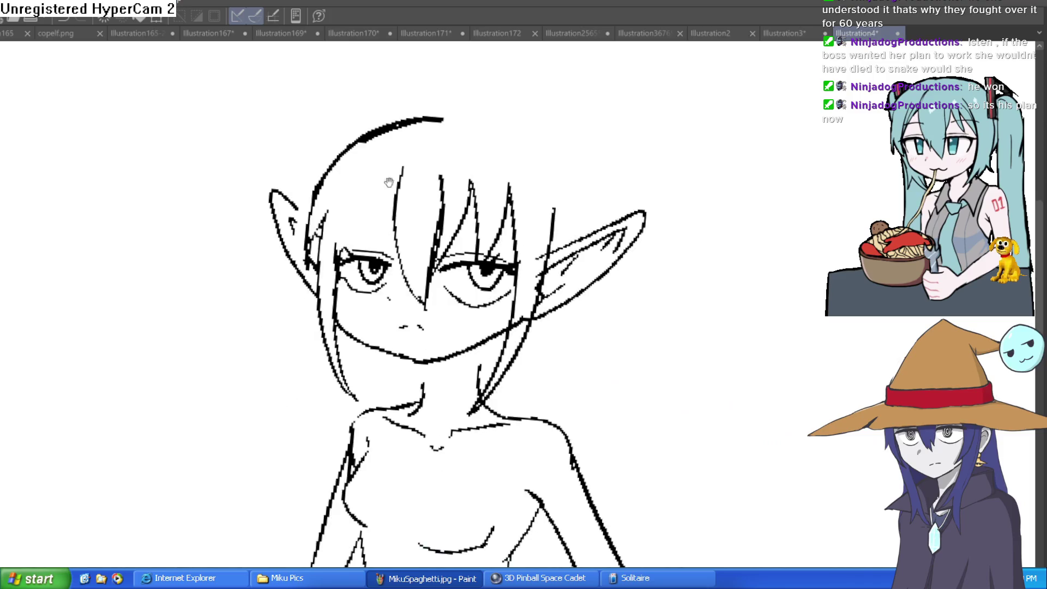
{"action": "scroll", "coordinate": [528, 249], "scroll_direction": "down", "scroll_amount": 3}
{"action": "scroll", "coordinate": [565, 187], "scroll_direction": "up", "scroll_amount": 2}
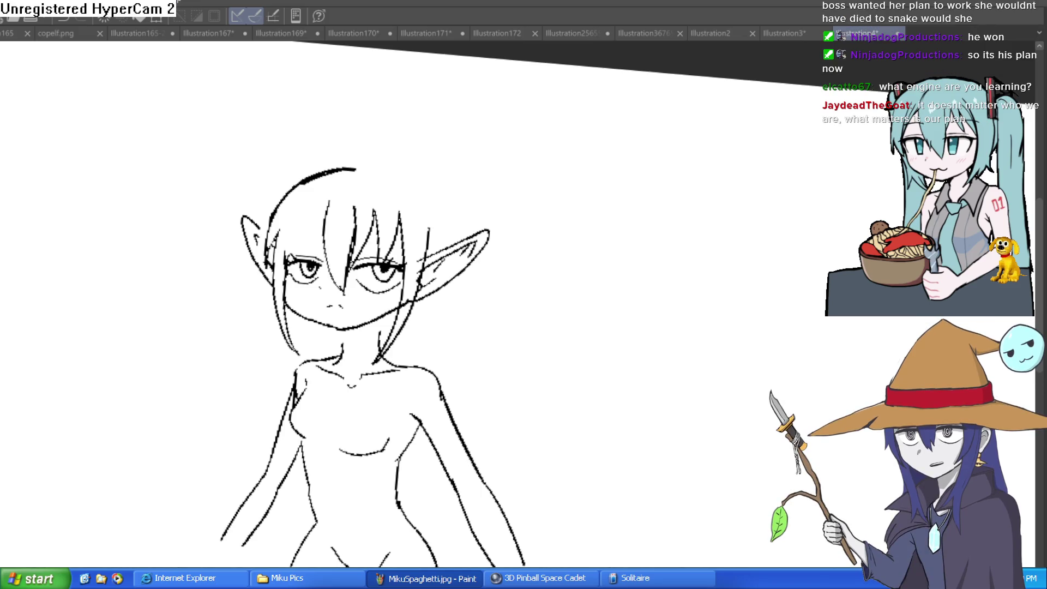
{"action": "mouse_move", "coordinate": [666, 241]}
{"action": "left_mouse_down"}
{"action": "mouse_move", "coordinate": [661, 311]}
{"action": "mouse_move", "coordinate": [659, 272]}
{"action": "mouse_move", "coordinate": [643, 300]}
{"action": "mouse_move", "coordinate": [617, 222]}
{"action": "mouse_move", "coordinate": [549, 304]}
{"action": "left_mouse_up"}
{"action": "scroll", "coordinate": [658, 272], "scroll_direction": "down", "scroll_amount": 2}
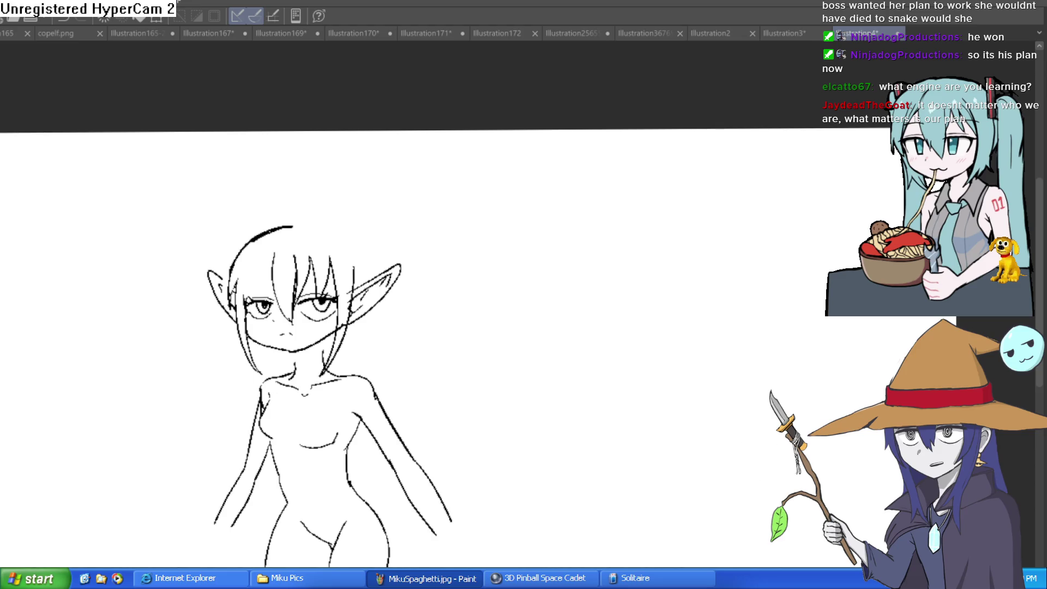
{"action": "key", "text": "alt+Tab"}
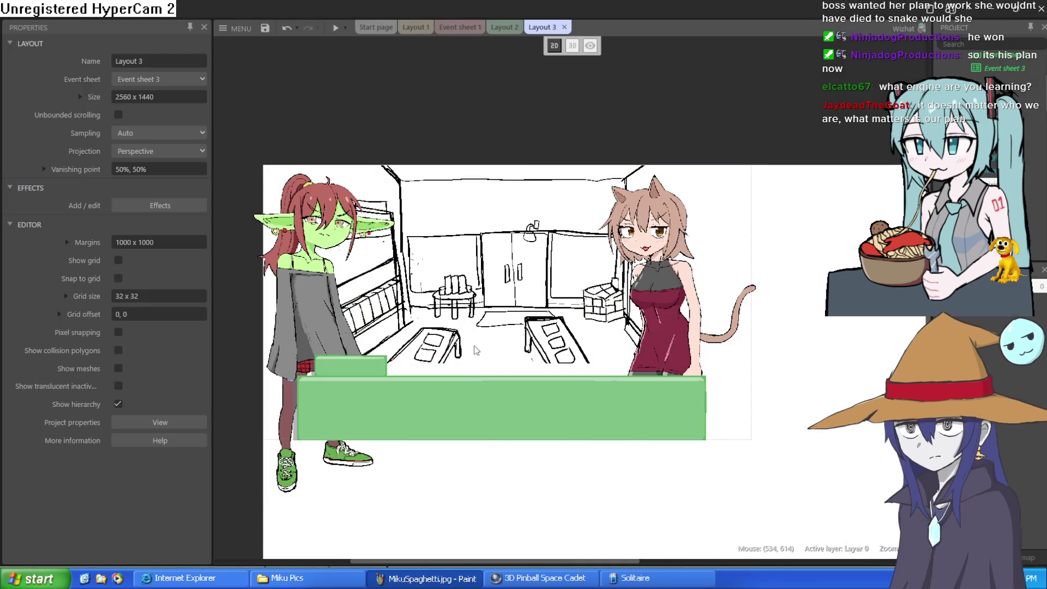
Move the Nixie goblin sprite right and down in the layout.
{"action": "scroll", "coordinate": [474, 350], "scroll_direction": "up", "scroll_amount": 4}
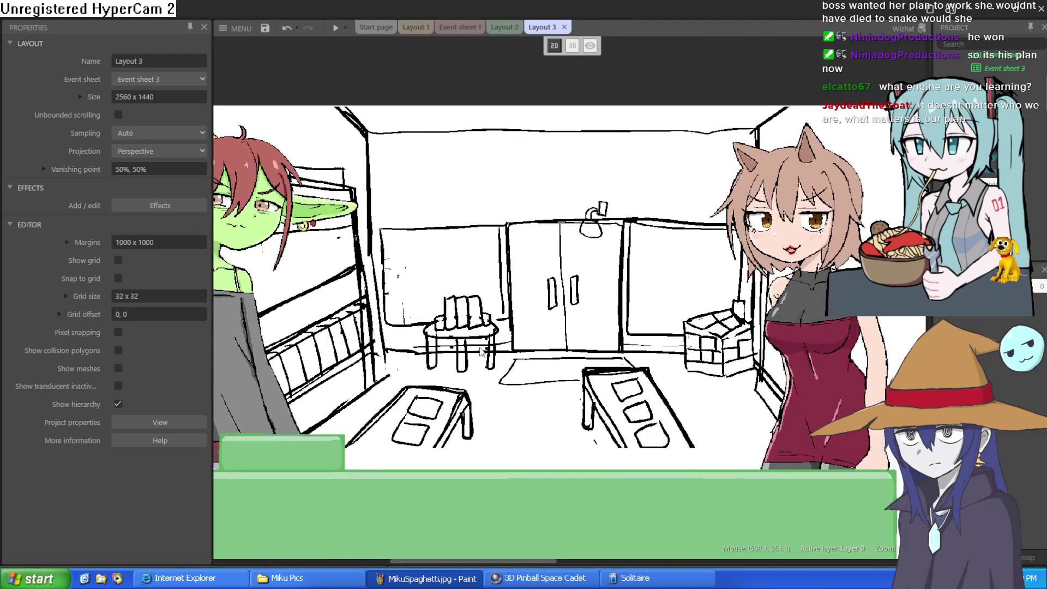
{"action": "scroll", "coordinate": [481, 351], "scroll_direction": "down", "scroll_amount": 3}
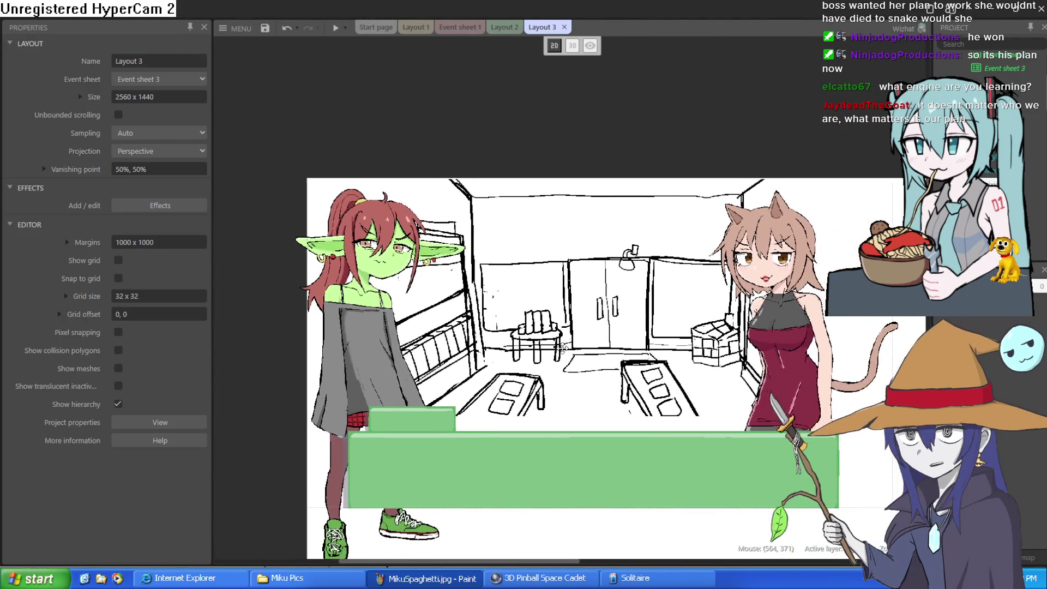
{"action": "mouse_move", "coordinate": [318, 322]}
{"action": "left_mouse_down"}
{"action": "mouse_move", "coordinate": [352, 346]}
{"action": "mouse_move", "coordinate": [372, 344]}
{"action": "mouse_move", "coordinate": [343, 336]}
{"action": "mouse_move", "coordinate": [344, 352]}
{"action": "left_mouse_up"}
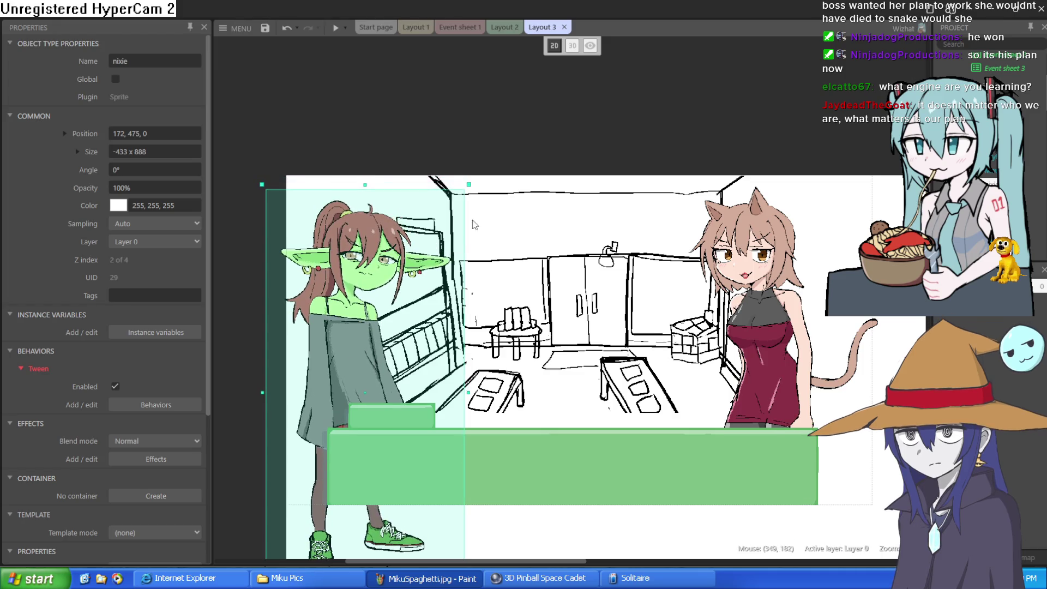
Review Layout 1's bedroom scene and scroll through the Event sheet 1 events.
{"action": "left_click", "coordinate": [424, 30]}
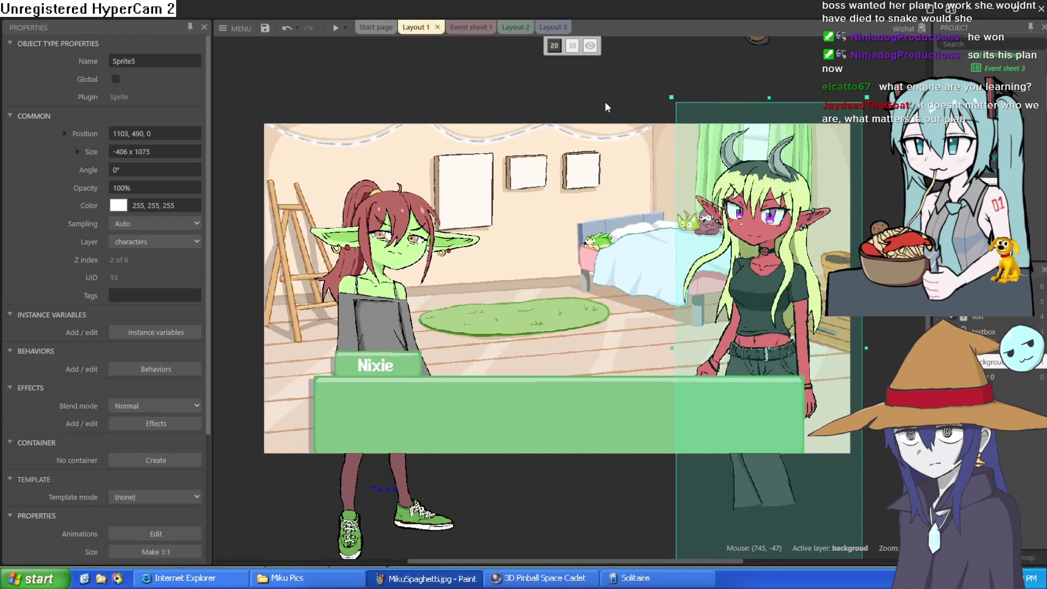
{"action": "left_click", "coordinate": [605, 103]}
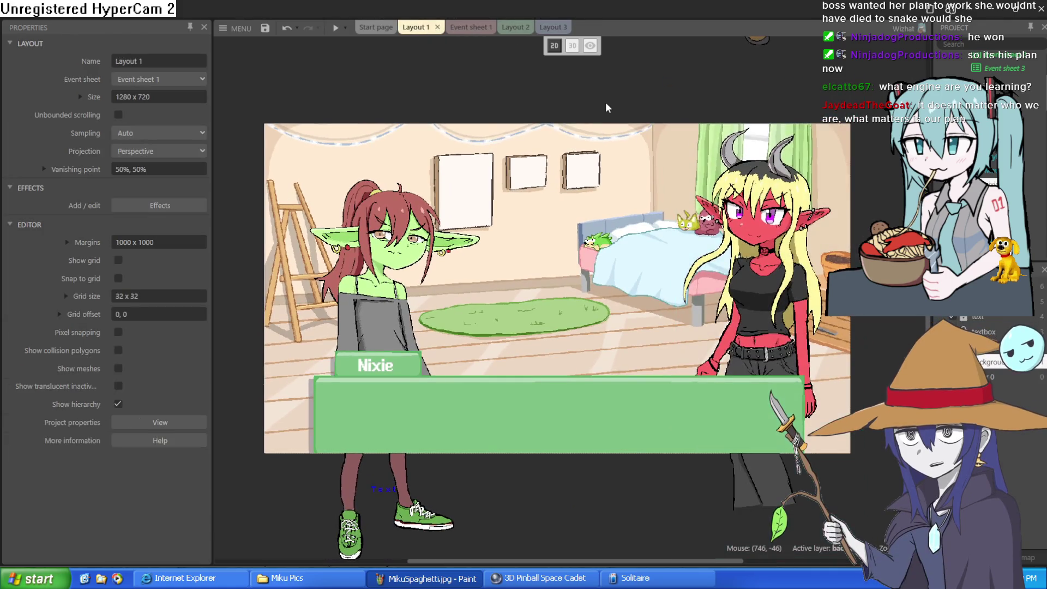
{"action": "left_click", "coordinate": [472, 30]}
{"action": "scroll", "coordinate": [515, 77], "scroll_direction": "down", "scroll_amount": 3}
{"action": "scroll", "coordinate": [518, 81], "scroll_direction": "up", "scroll_amount": 3}
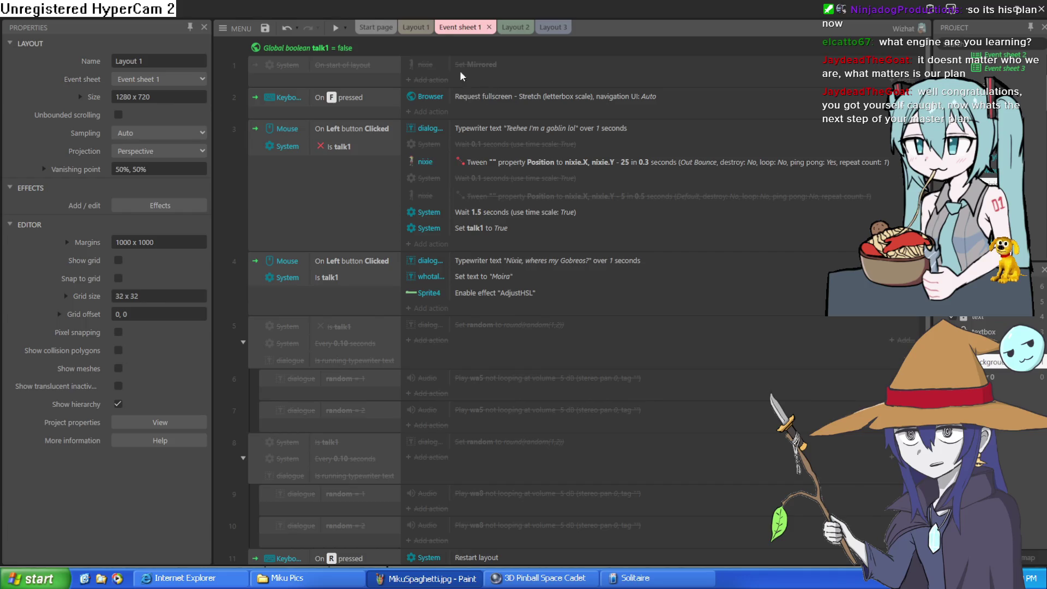
{"action": "scroll", "coordinate": [482, 218], "scroll_direction": "down", "scroll_amount": 3}
{"action": "scroll", "coordinate": [479, 221], "scroll_direction": "up", "scroll_amount": 5}
{"action": "left_click", "coordinate": [422, 29]}
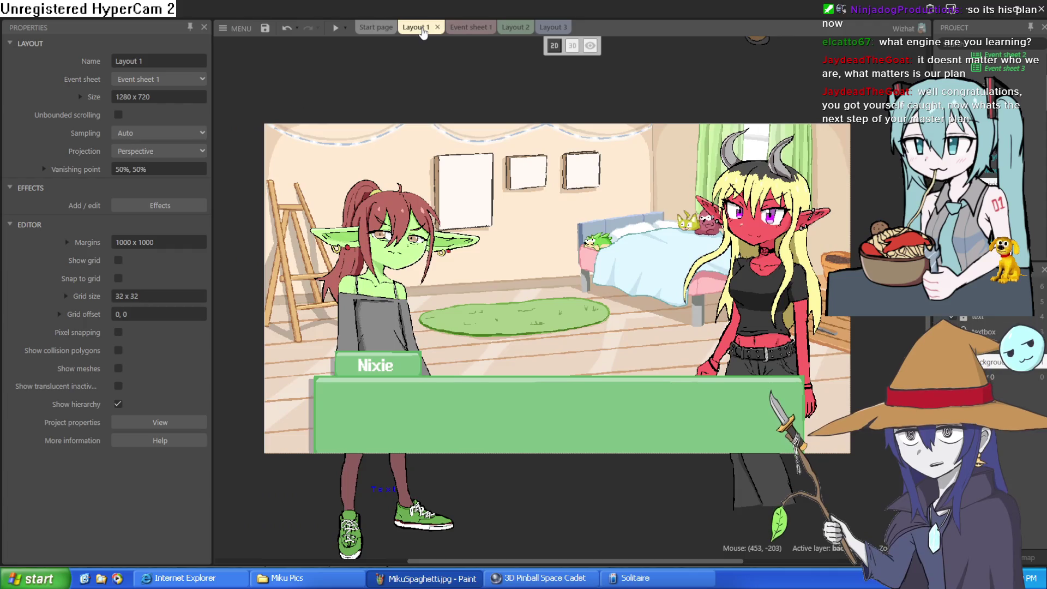
{"action": "left_click", "coordinate": [479, 31]}
{"action": "scroll", "coordinate": [552, 149], "scroll_direction": "down", "scroll_amount": 3}
{"action": "scroll", "coordinate": [552, 149], "scroll_direction": "up", "scroll_amount": 3}
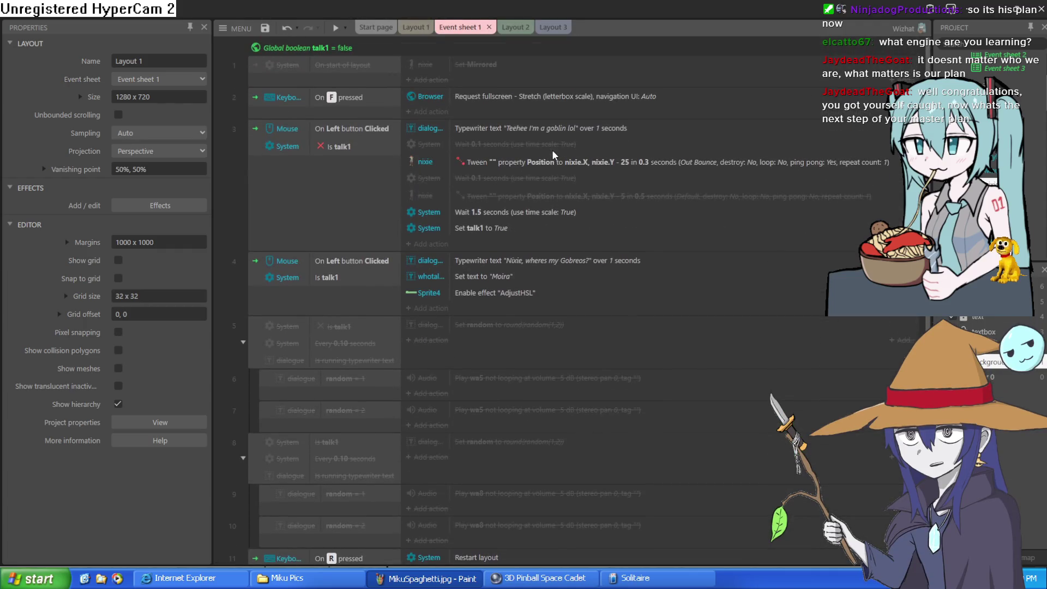
{"action": "scroll", "coordinate": [527, 221], "scroll_direction": "down", "scroll_amount": 3}
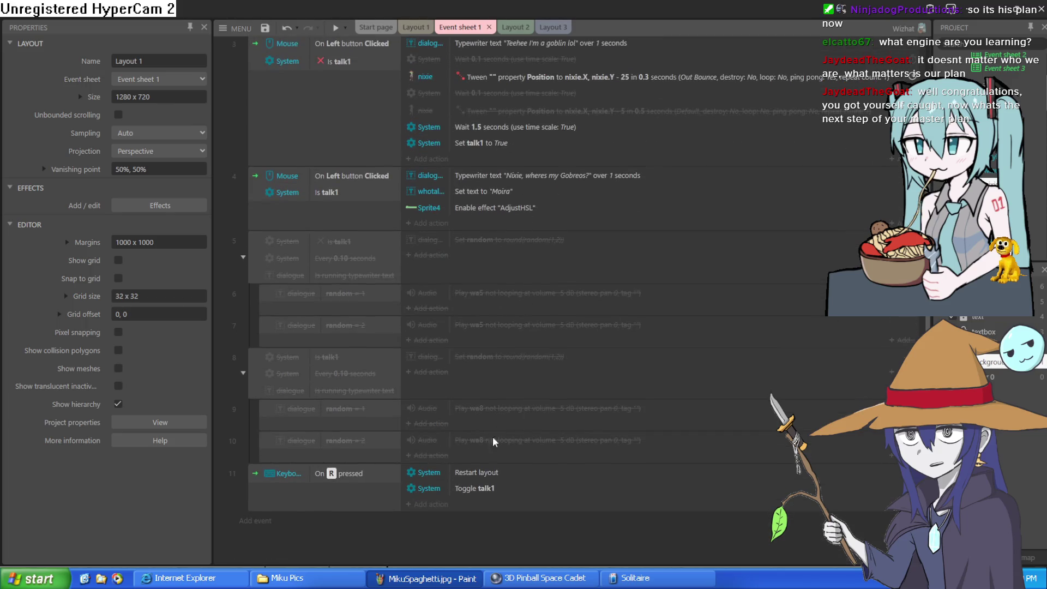
{"action": "scroll", "coordinate": [499, 124], "scroll_direction": "up", "scroll_amount": 2}
Check the Layout 2 bus-stop scene, then return to Layout 1's bedroom scene and pan it.
{"action": "left_click", "coordinate": [504, 27]}
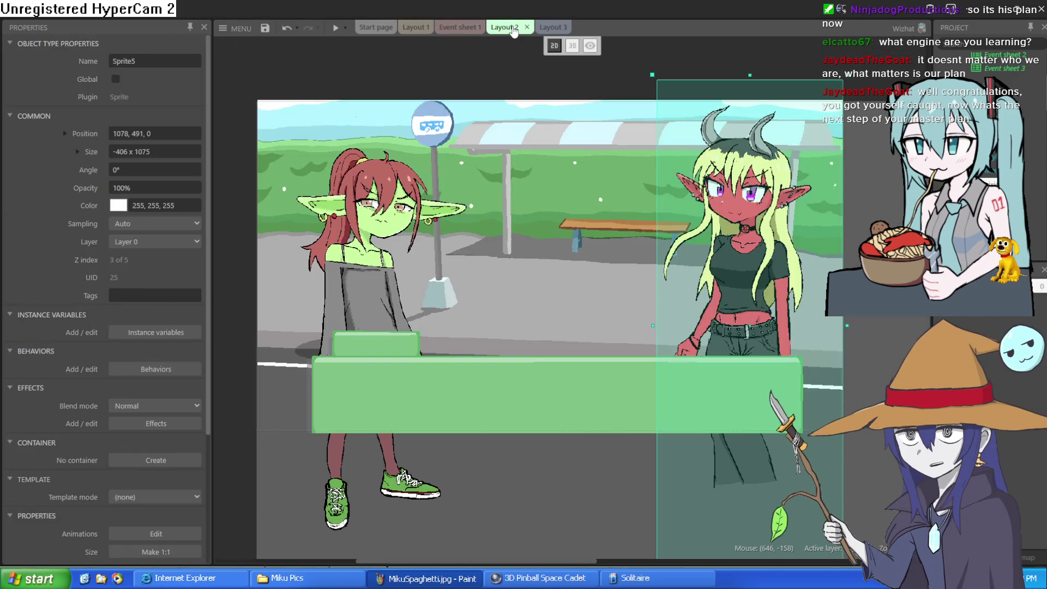
{"action": "left_click", "coordinate": [412, 29]}
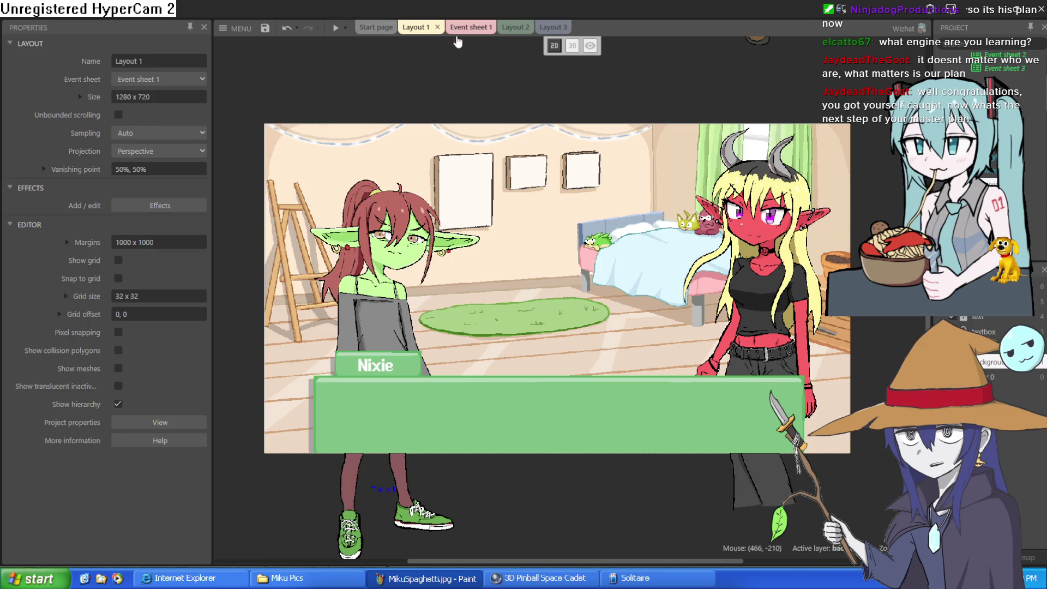
{"action": "mouse_move", "coordinate": [470, 71]}
{"action": "left_mouse_down"}
{"action": "mouse_move", "coordinate": [453, 195]}
{"action": "mouse_move", "coordinate": [467, 138]}
{"action": "mouse_move", "coordinate": [531, 69]}
{"action": "mouse_move", "coordinate": [478, 51]}
{"action": "left_mouse_up"}
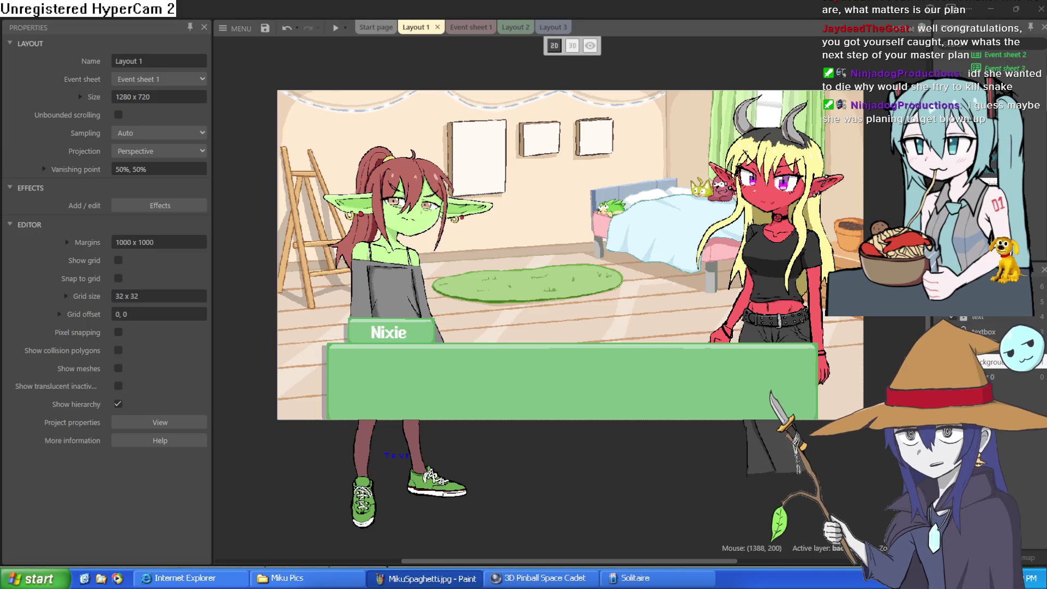
{"action": "left_click", "coordinate": [470, 27]}
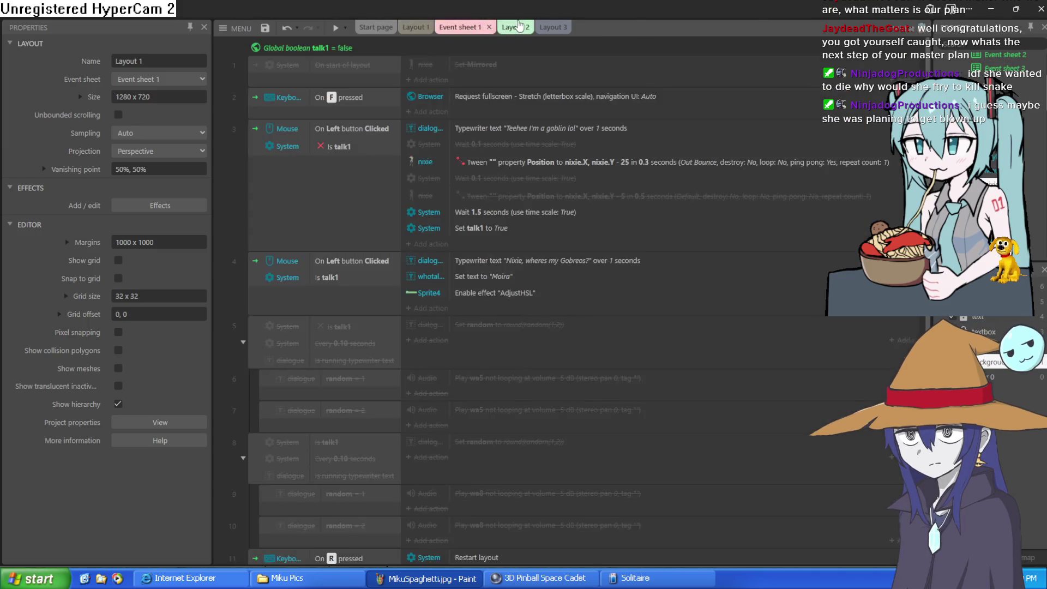
{"action": "left_click", "coordinate": [516, 27]}
{"action": "left_click", "coordinate": [548, 30]}
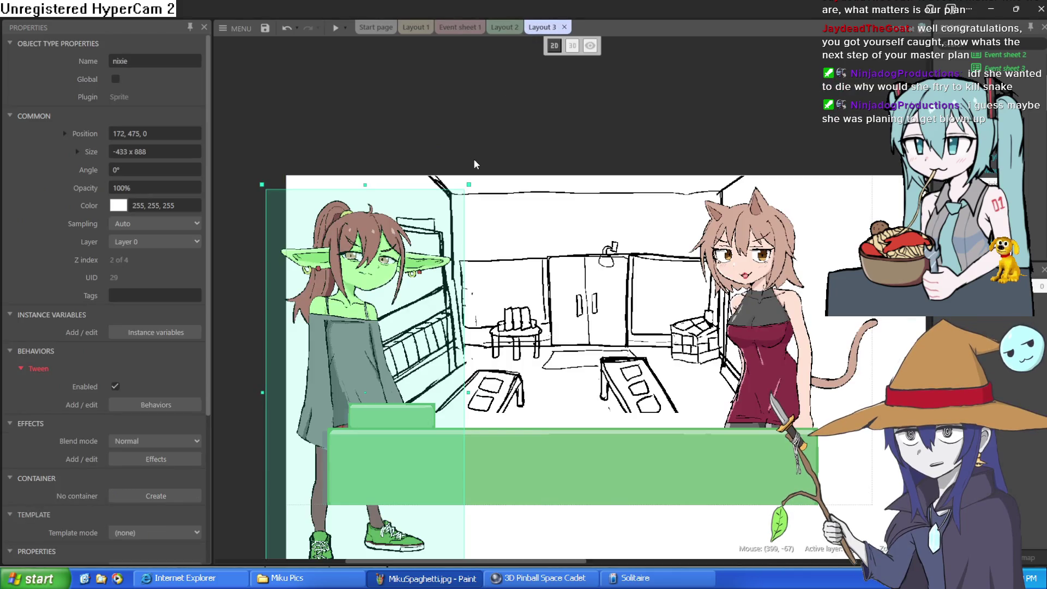
{"action": "left_click", "coordinate": [416, 27]}
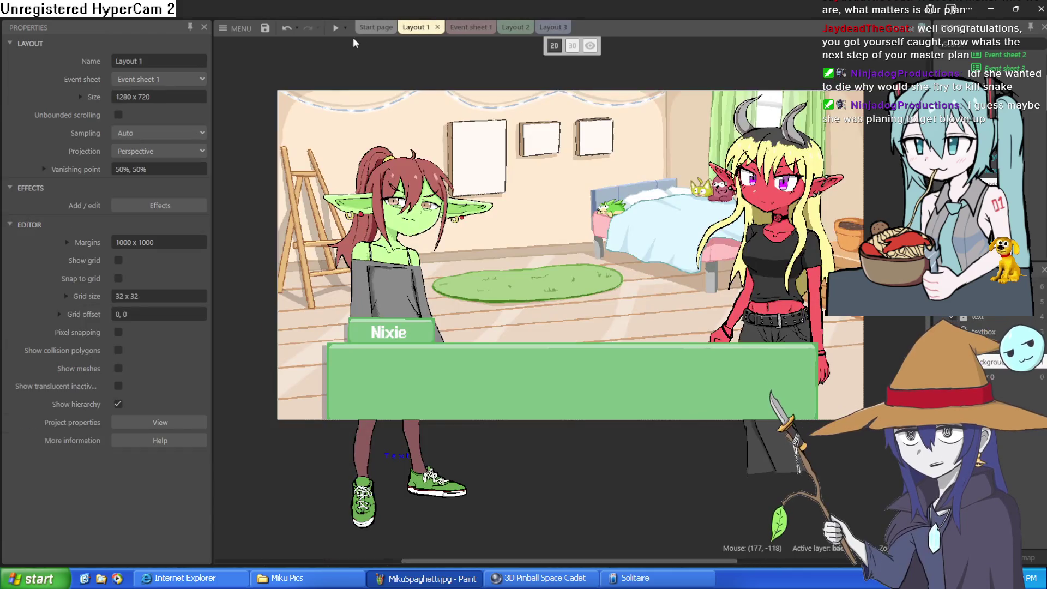
{"action": "left_click", "coordinate": [336, 30]}
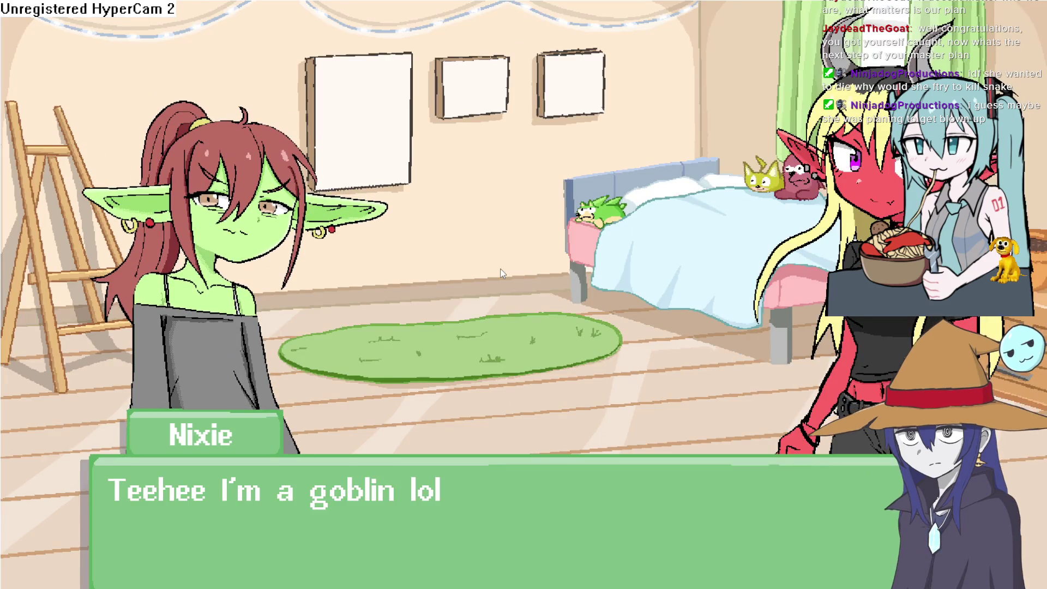
Advance the preview to Moira's "Nixie, wheres my" line, then close the preview.
{"action": "left_click", "coordinate": [517, 368]}
{"action": "key", "text": "Escape"}
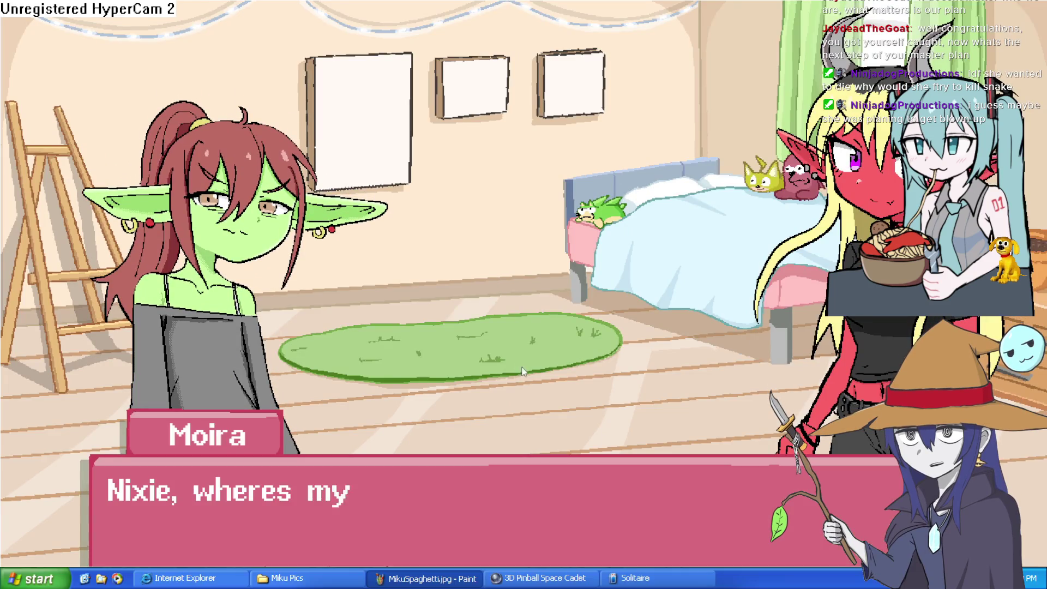
{"action": "left_click", "coordinate": [816, 60]}
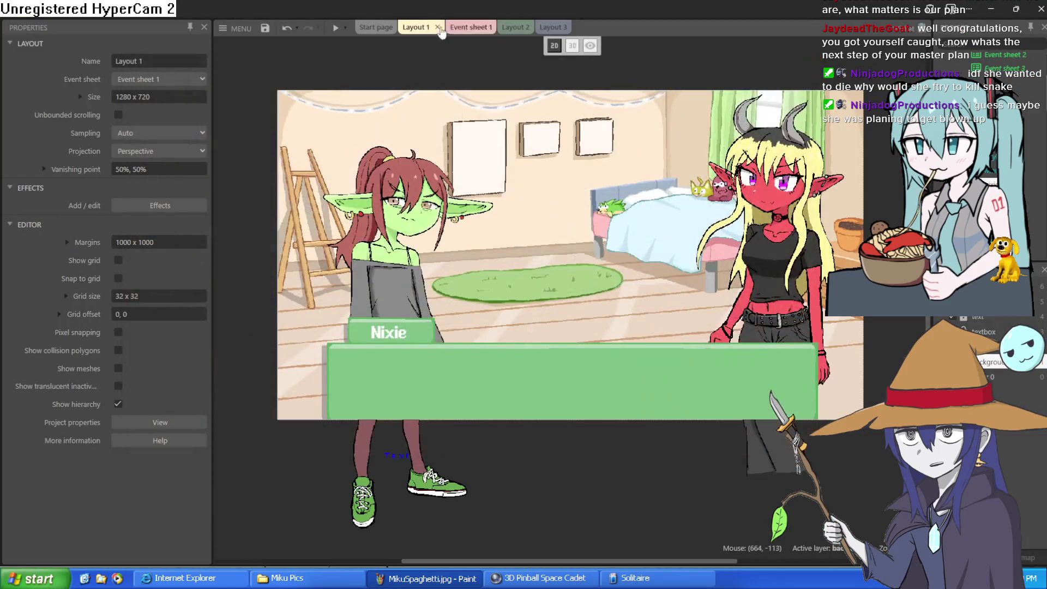
{"action": "left_click", "coordinate": [244, 28]}
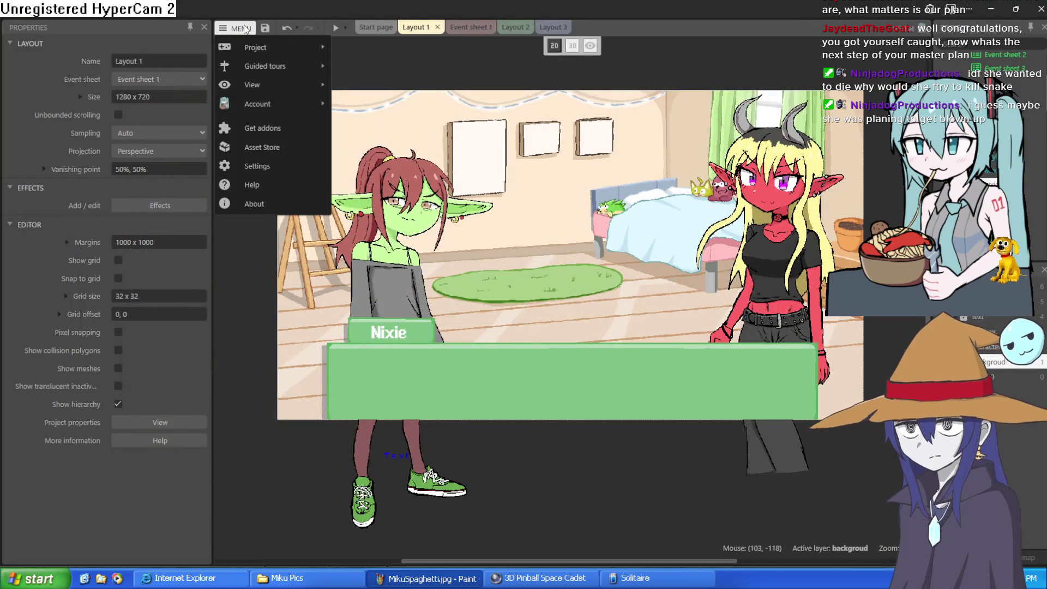
Save the bedroom project and open the recent project 3dtest2.c3p.
{"action": "left_click", "coordinate": [265, 28]}
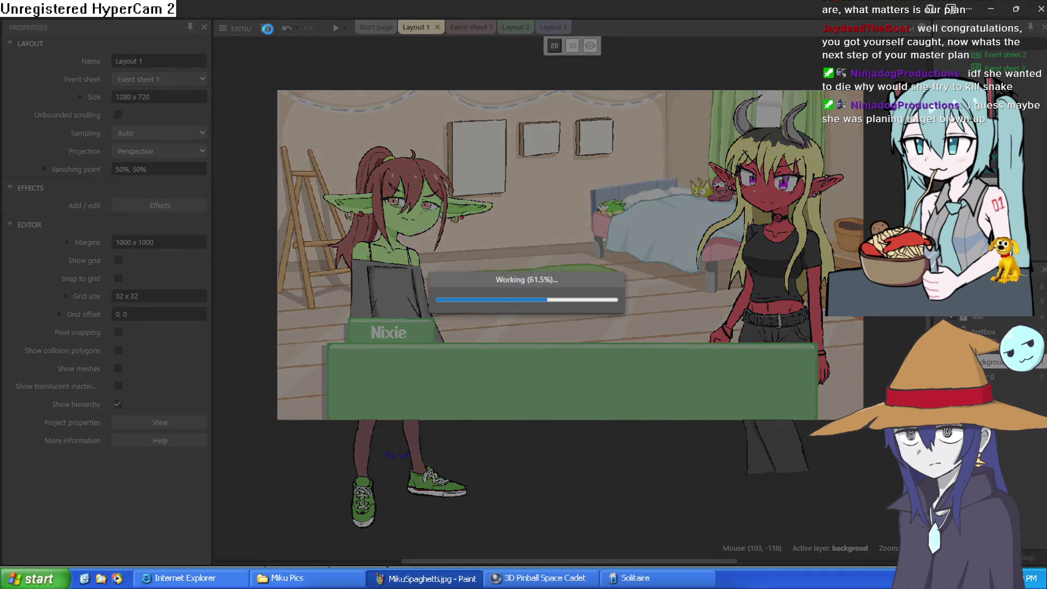
{"action": "left_click", "coordinate": [251, 33]}
{"action": "mouse_move", "coordinate": [293, 50]}
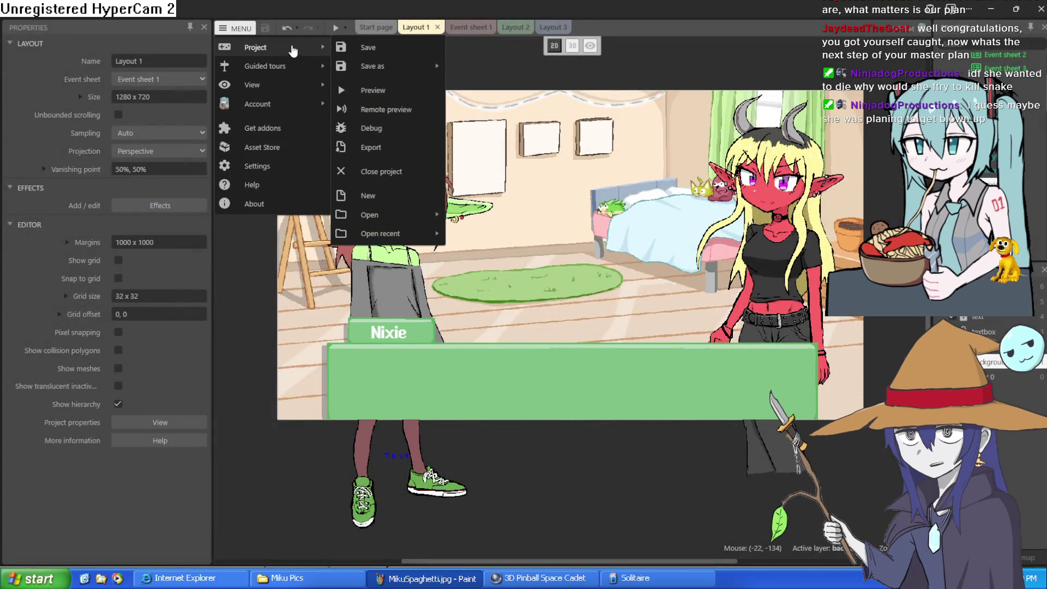
{"action": "mouse_move", "coordinate": [428, 240]}
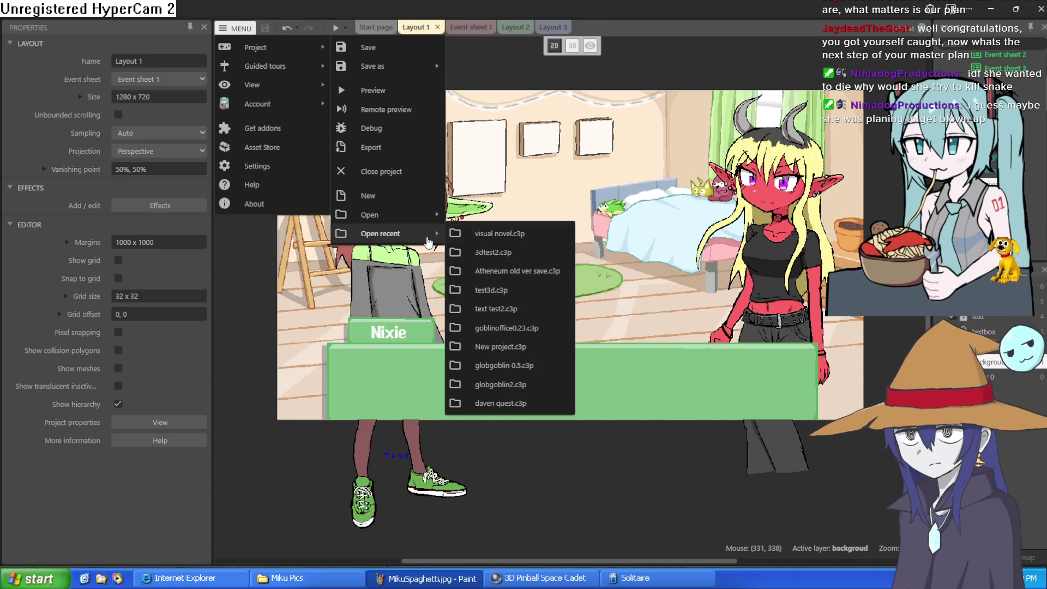
{"action": "left_click", "coordinate": [502, 254]}
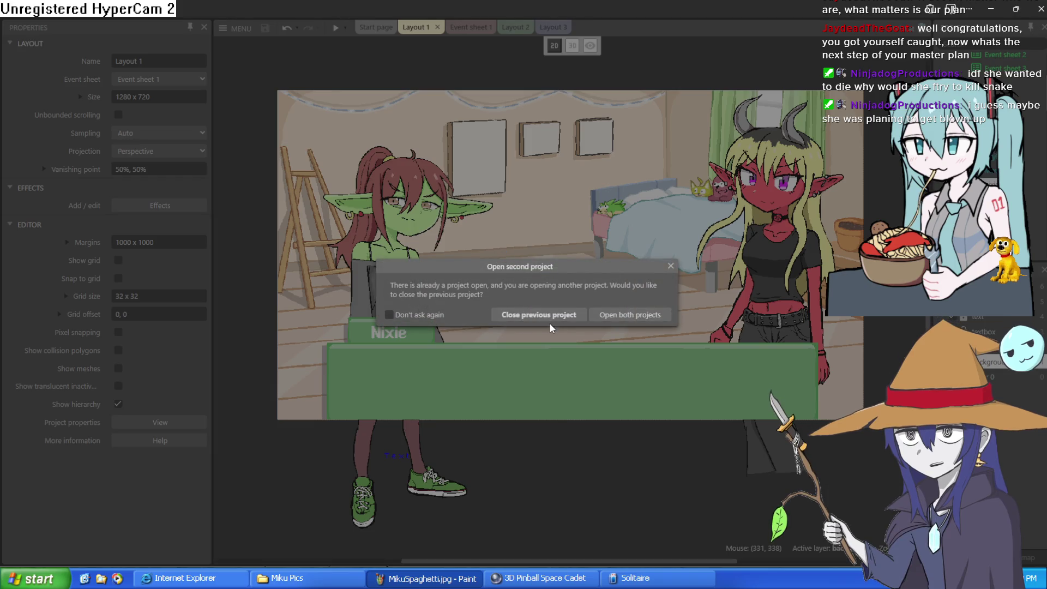
{"action": "left_click", "coordinate": [552, 317]}
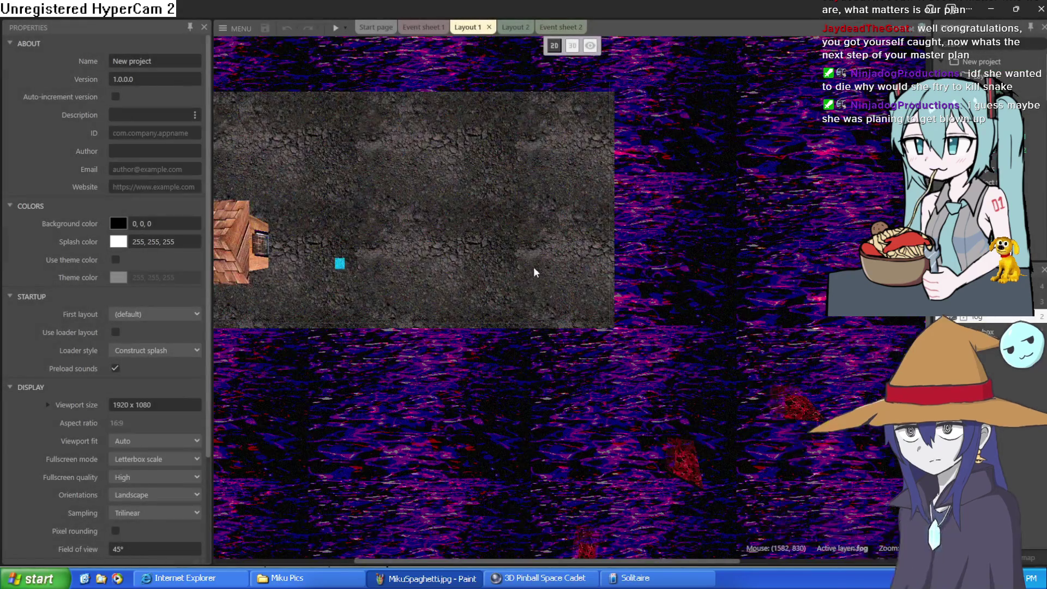
{"action": "left_click", "coordinate": [409, 250]}
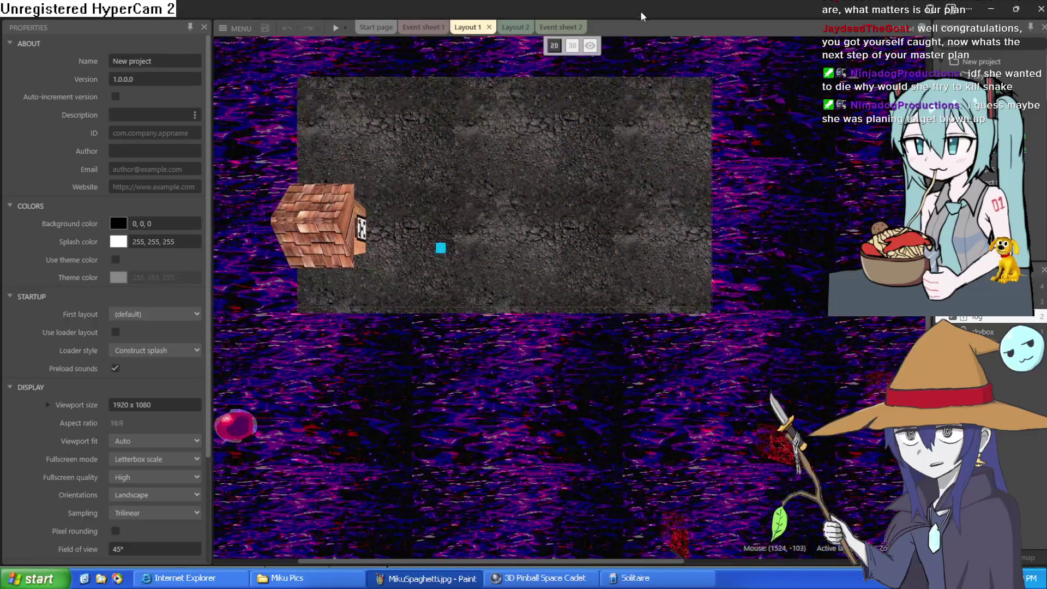
Switch the layout to 3D view and preview the road scene full screen.
{"action": "left_click", "coordinate": [569, 48]}
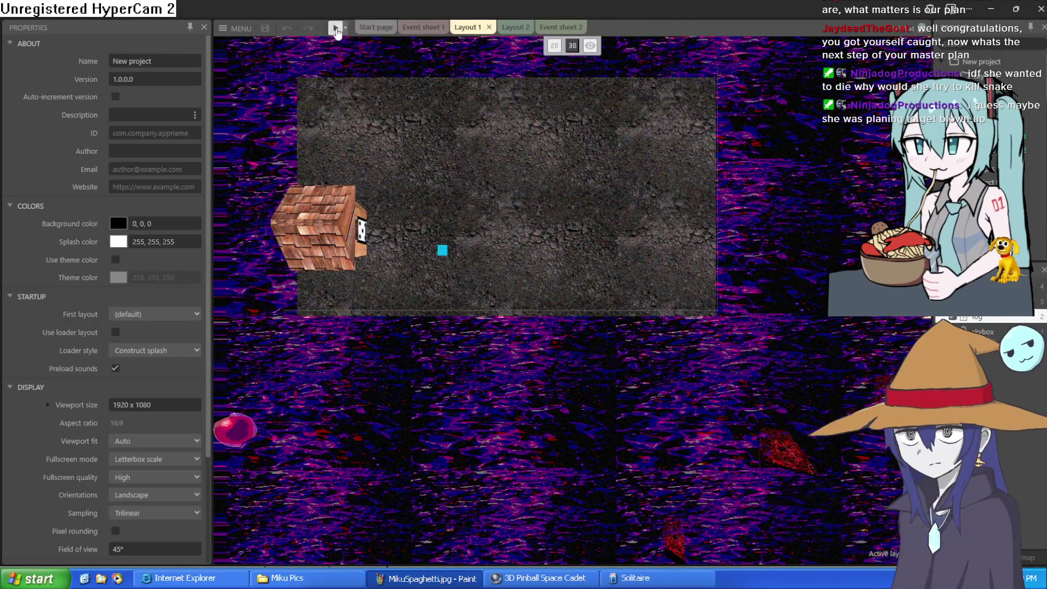
{"action": "left_click", "coordinate": [336, 27]}
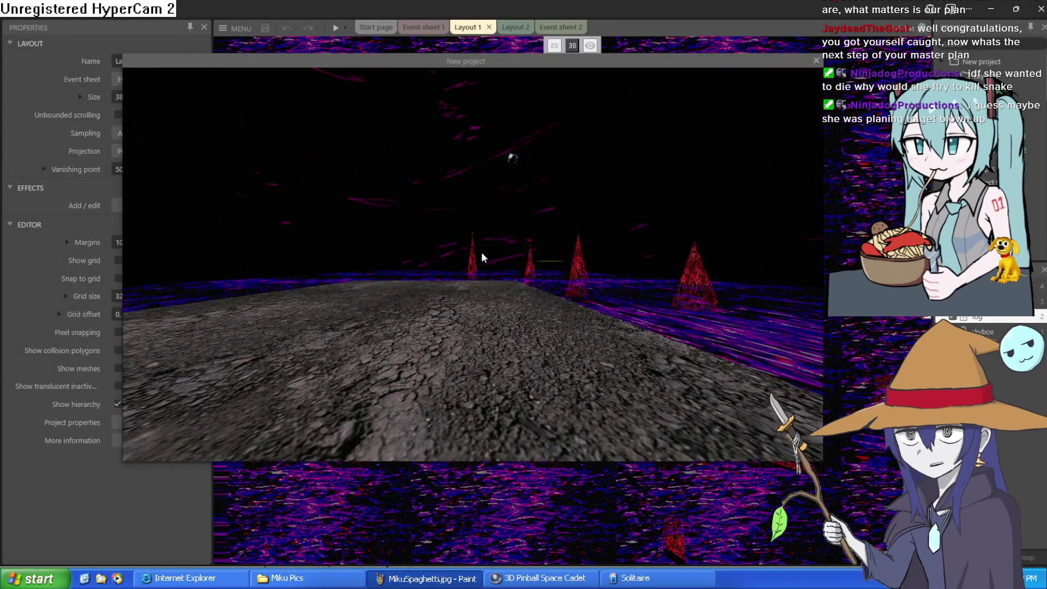
{"action": "left_click", "coordinate": [481, 251]}
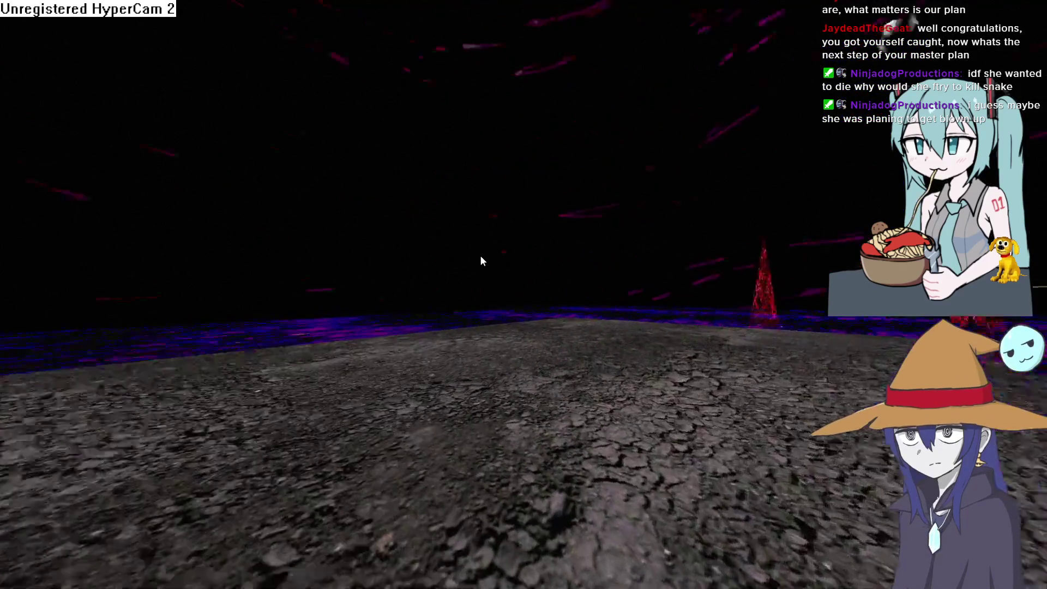
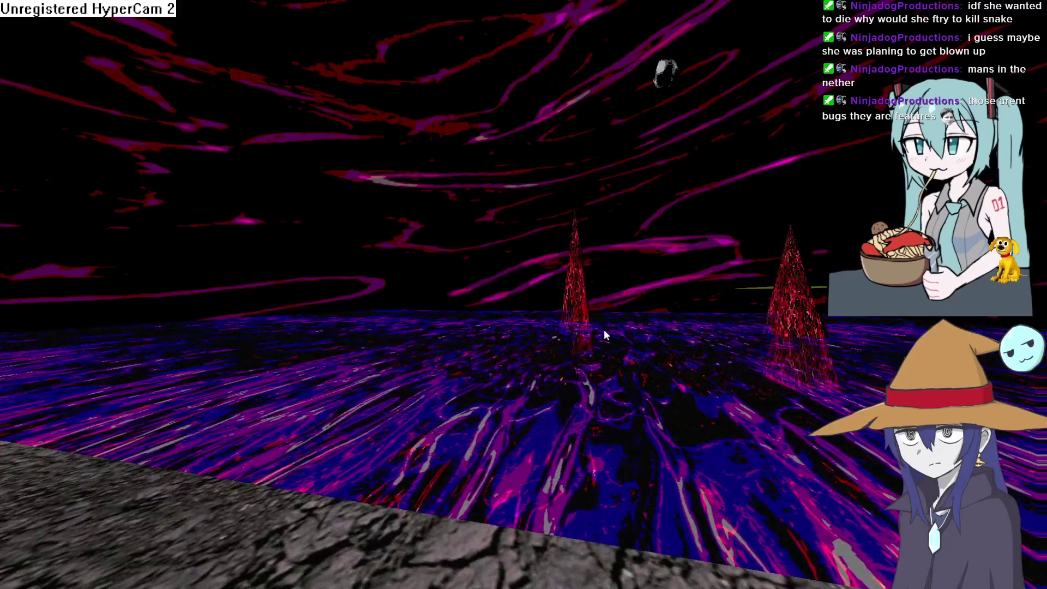
Leave the fullscreen game preview and zoom and pan around Layout 1 in the editor.
{"action": "key", "text": "Escape"}
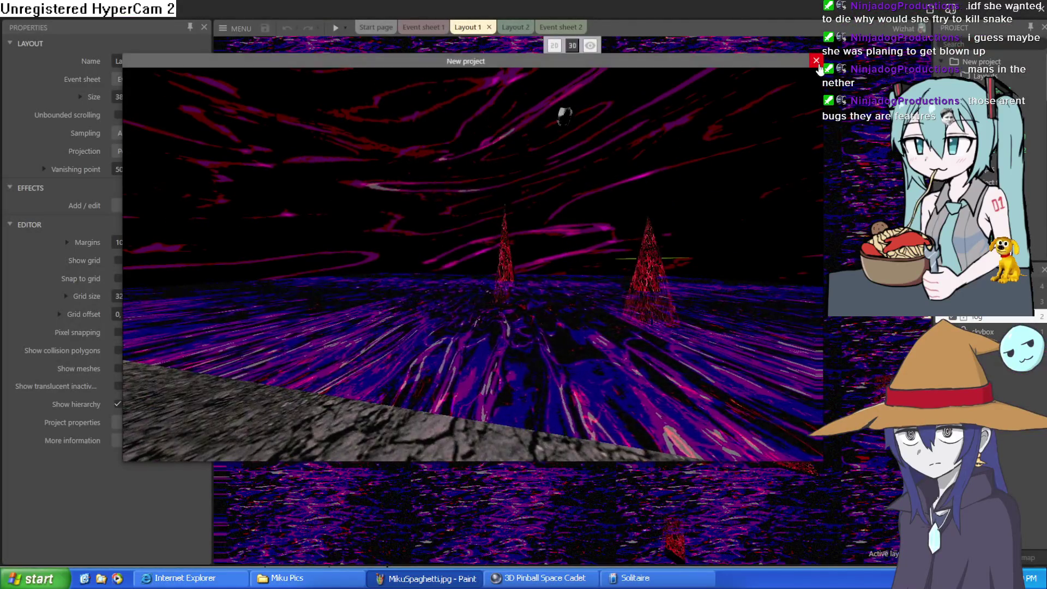
{"action": "left_click", "coordinate": [816, 60]}
{"action": "scroll", "coordinate": [586, 171], "scroll_direction": "down", "scroll_amount": 3}
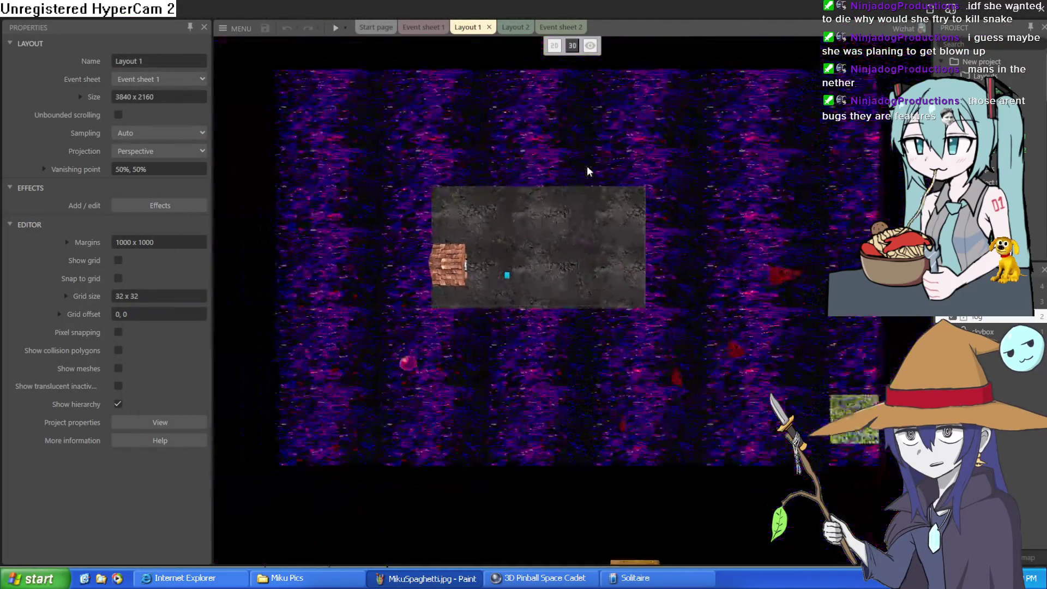
{"action": "scroll", "coordinate": [586, 171], "scroll_direction": "up", "scroll_amount": 6}
{"action": "scroll", "coordinate": [586, 165], "scroll_direction": "down", "scroll_amount": 5}
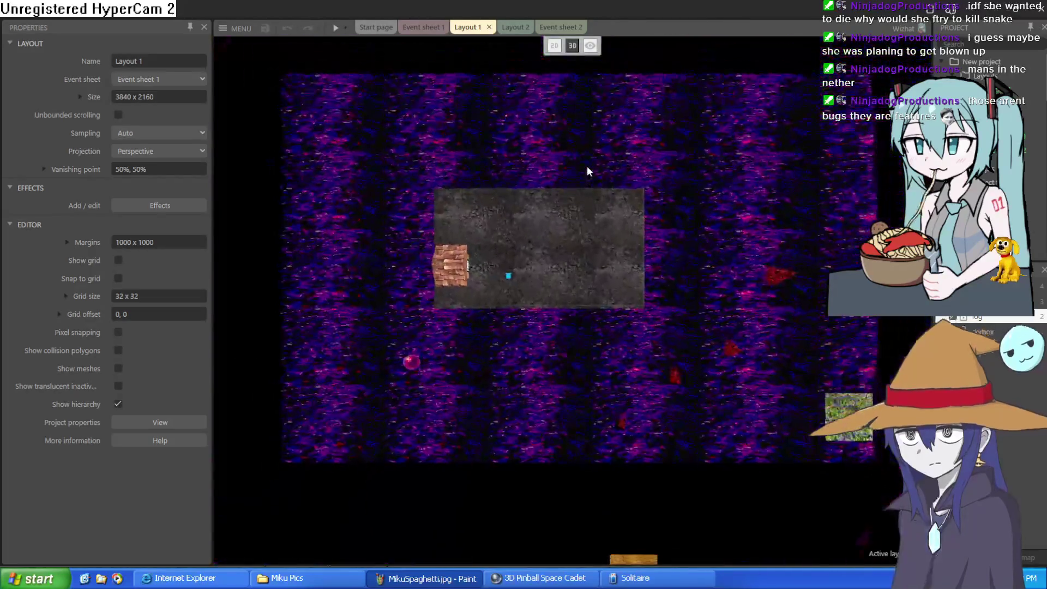
{"action": "left_click_drag", "start_coordinate": [702, 316], "coordinate": [483, 229]}
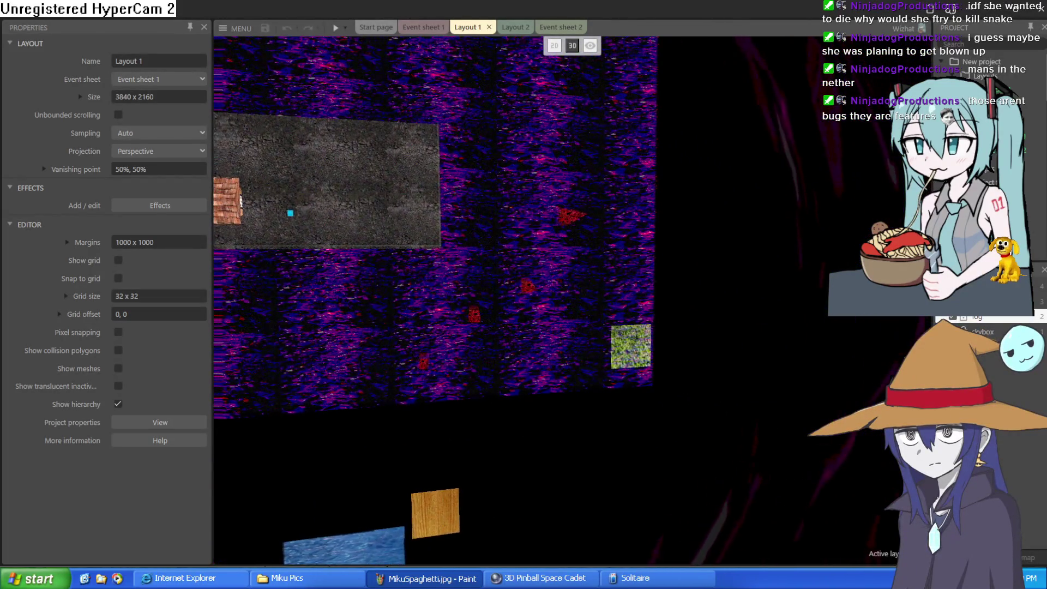
{"action": "scroll", "coordinate": [586, 171], "scroll_direction": "up", "scroll_amount": 3}
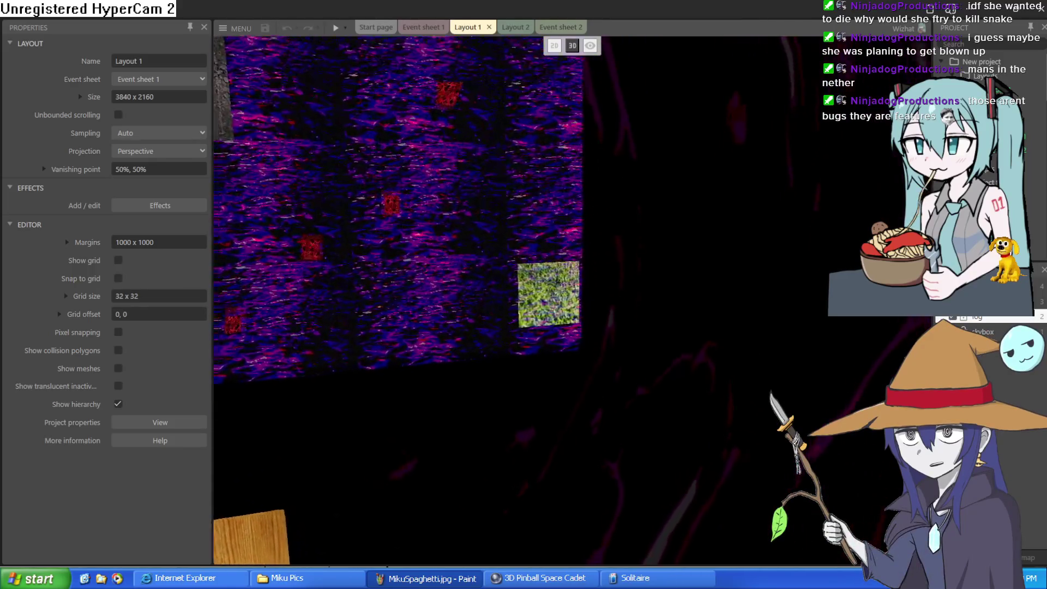
{"action": "scroll", "coordinate": [425, 170], "scroll_direction": "up", "scroll_amount": 5}
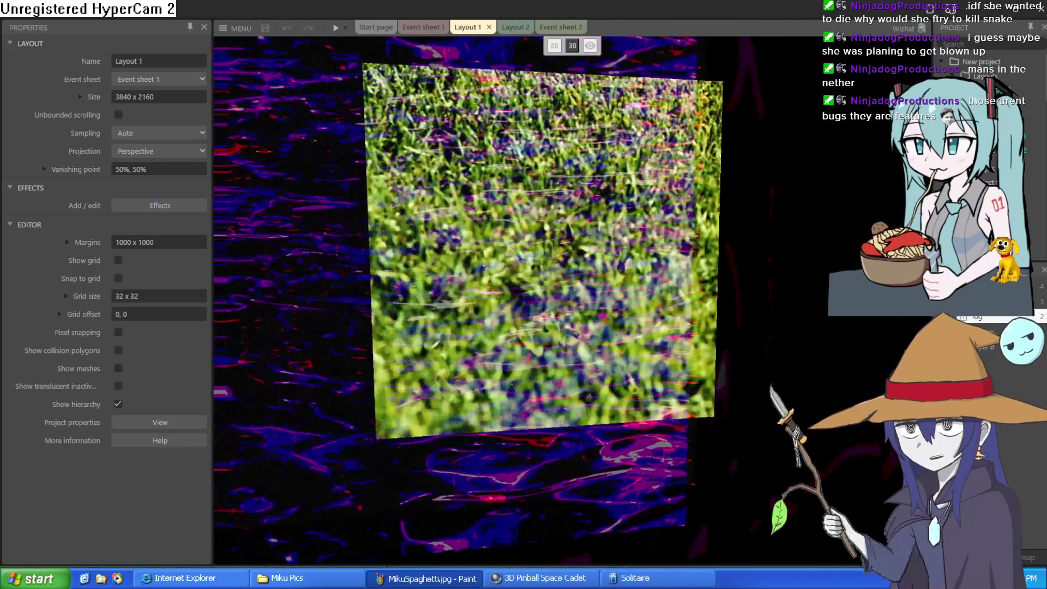
{"action": "scroll", "coordinate": [573, 300], "scroll_direction": "down", "scroll_amount": 5}
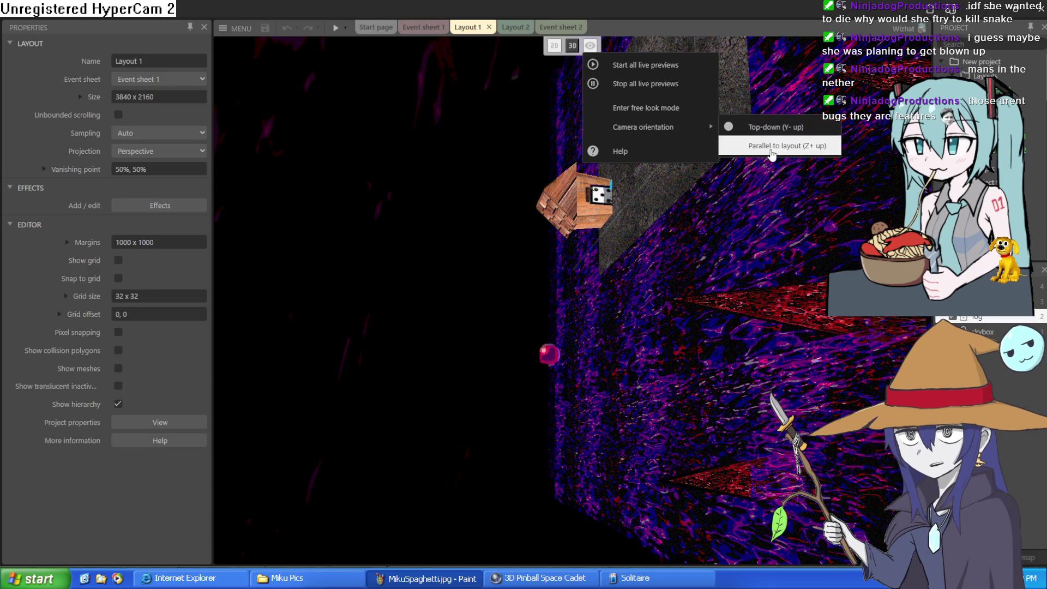
Set the camera to Parallel to layout (Z+ up), frame the platform and red spike, then preview.
{"action": "left_click", "coordinate": [772, 146]}
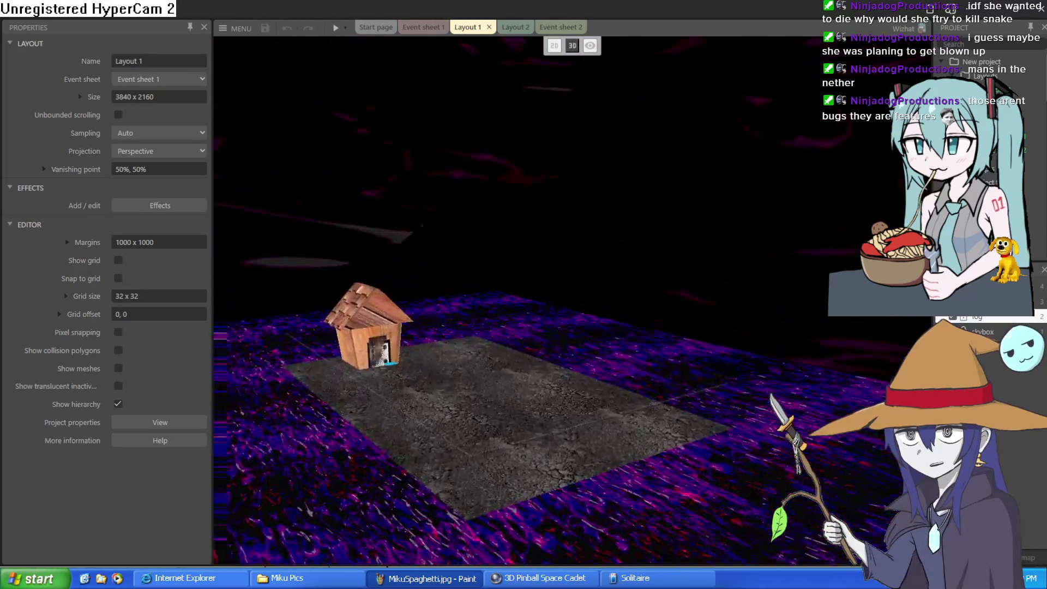
{"action": "scroll", "coordinate": [573, 300], "scroll_direction": "up", "scroll_amount": 10}
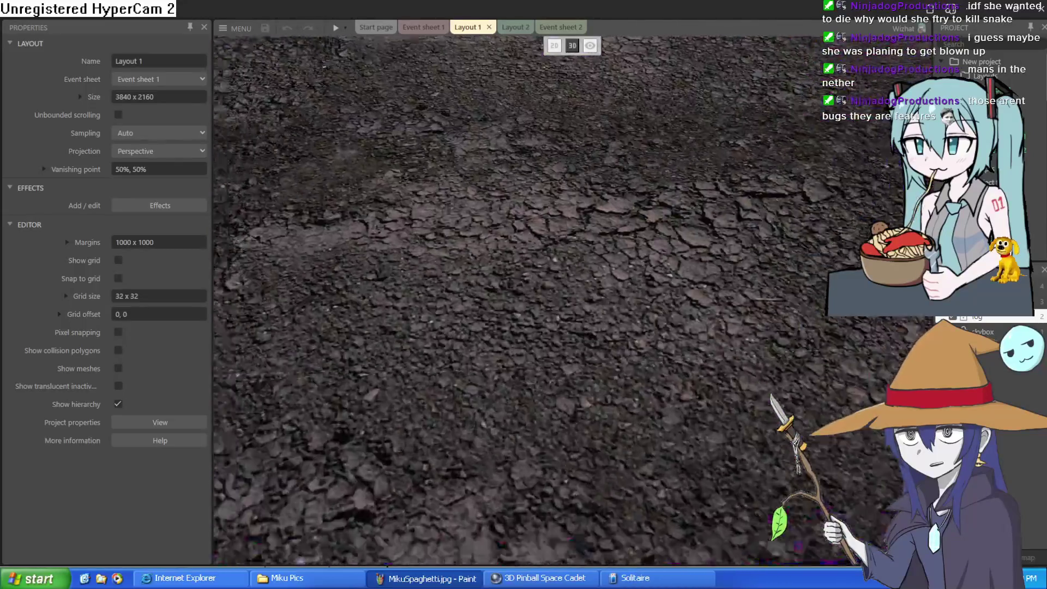
{"action": "scroll", "coordinate": [572, 300], "scroll_direction": "up", "scroll_amount": 10}
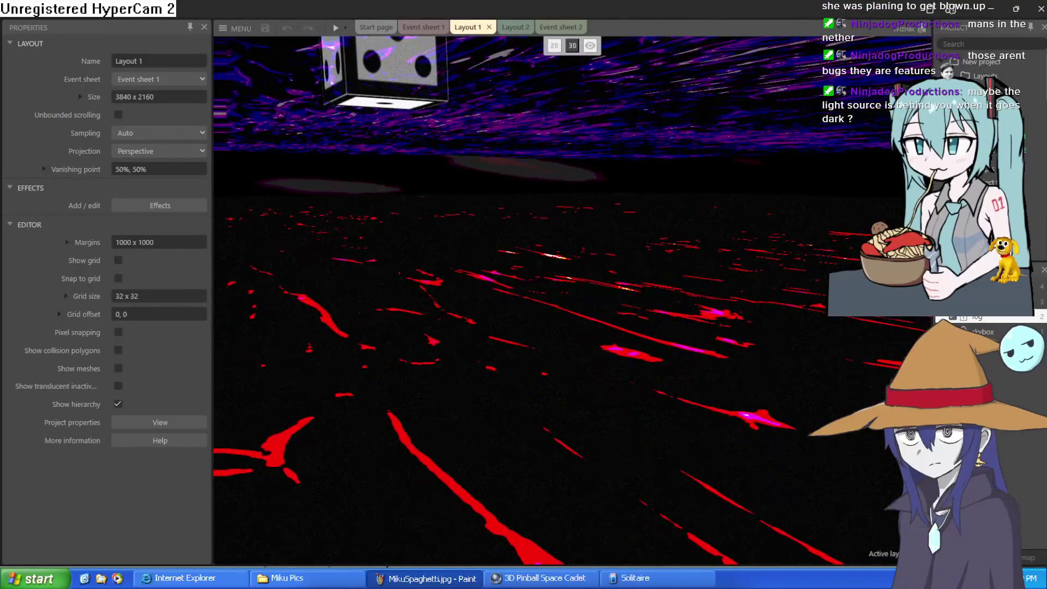
{"action": "scroll", "coordinate": [573, 300], "scroll_direction": "down", "scroll_amount": 10}
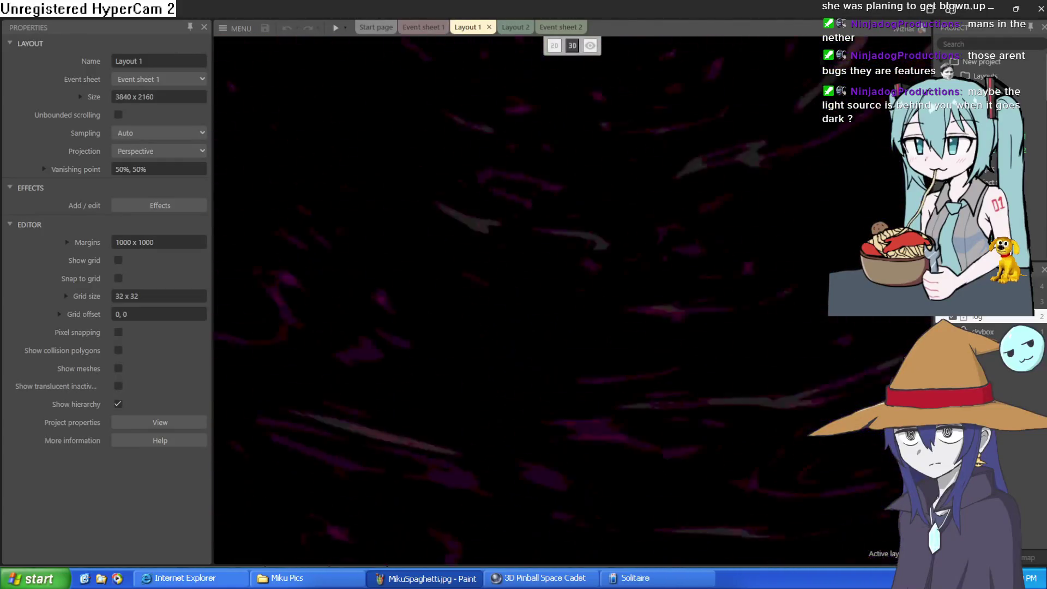
{"action": "scroll", "coordinate": [573, 300], "scroll_direction": "down", "scroll_amount": 5}
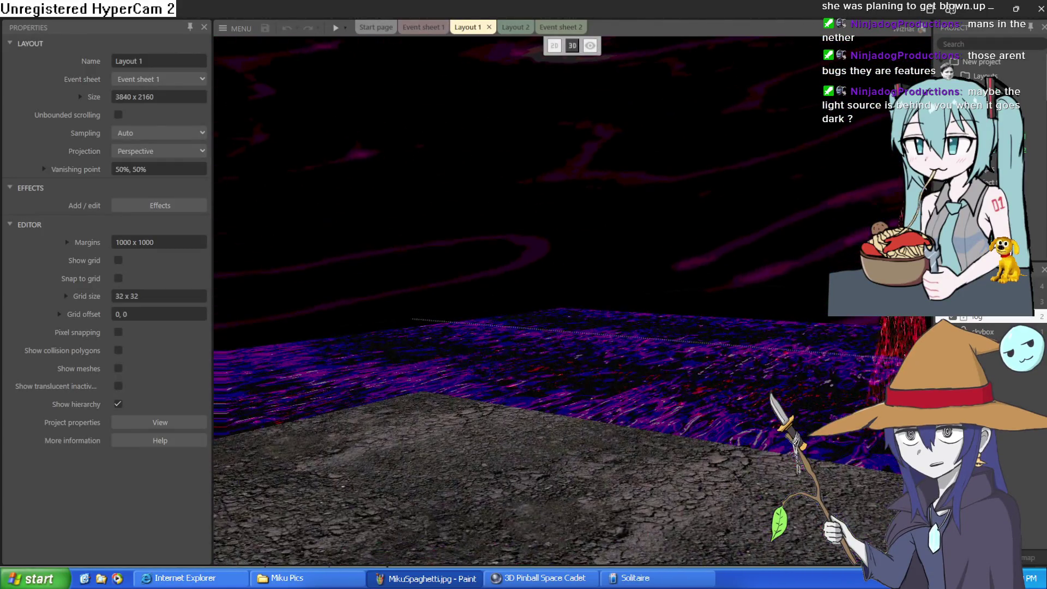
{"action": "scroll", "coordinate": [572, 300], "scroll_direction": "up", "scroll_amount": 5}
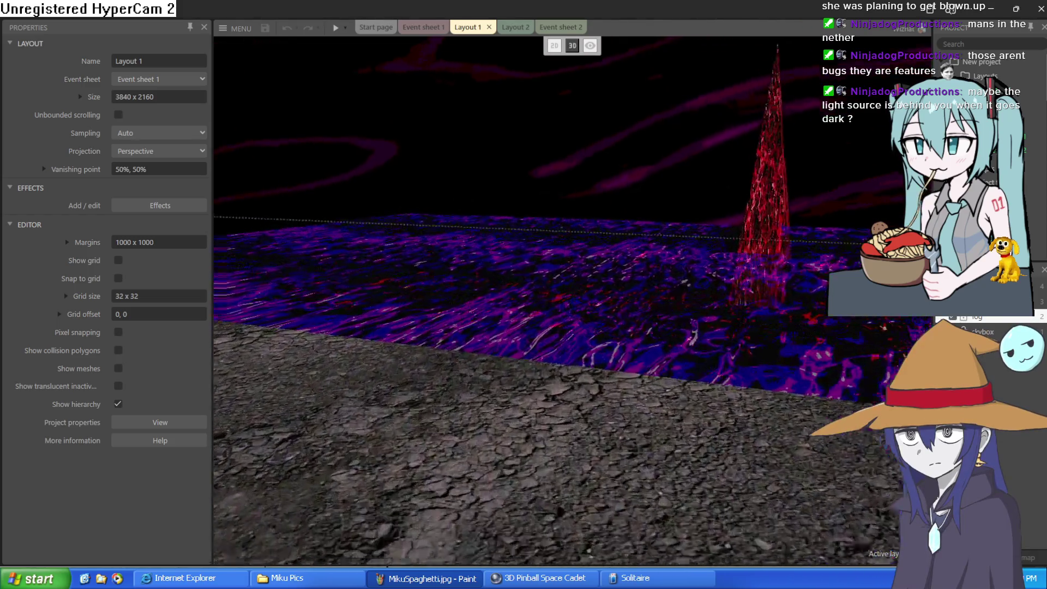
{"action": "scroll", "coordinate": [573, 300], "scroll_direction": "up", "scroll_amount": 1}
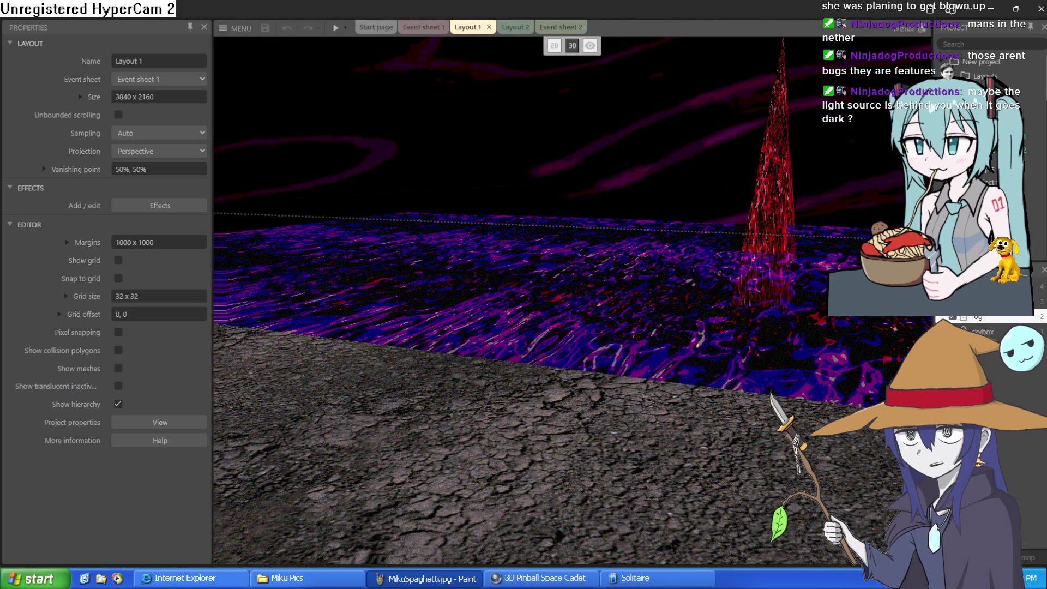
{"action": "scroll", "coordinate": [572, 300], "scroll_direction": "down", "scroll_amount": 2}
{"action": "key", "text": "F5"}
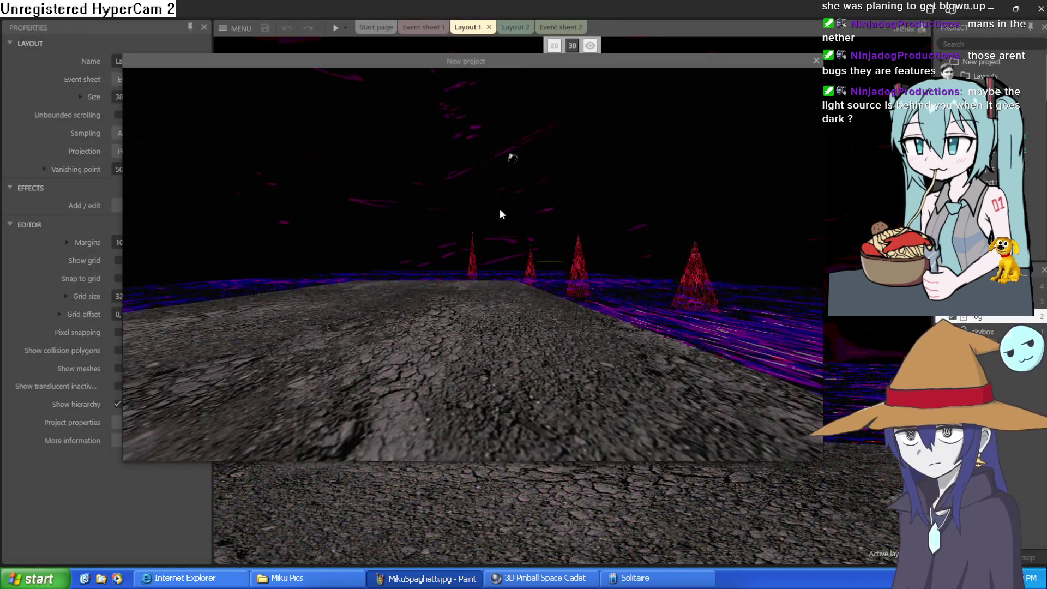
{"action": "key", "text": "Left"}
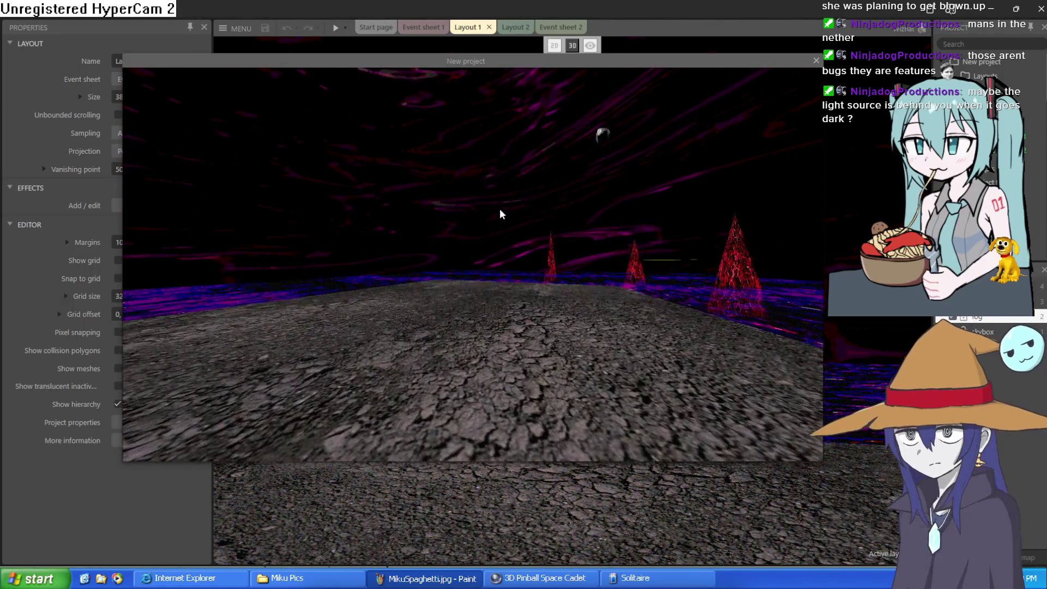
{"action": "key", "text": "Right"}
{"action": "key", "text": "Left"}
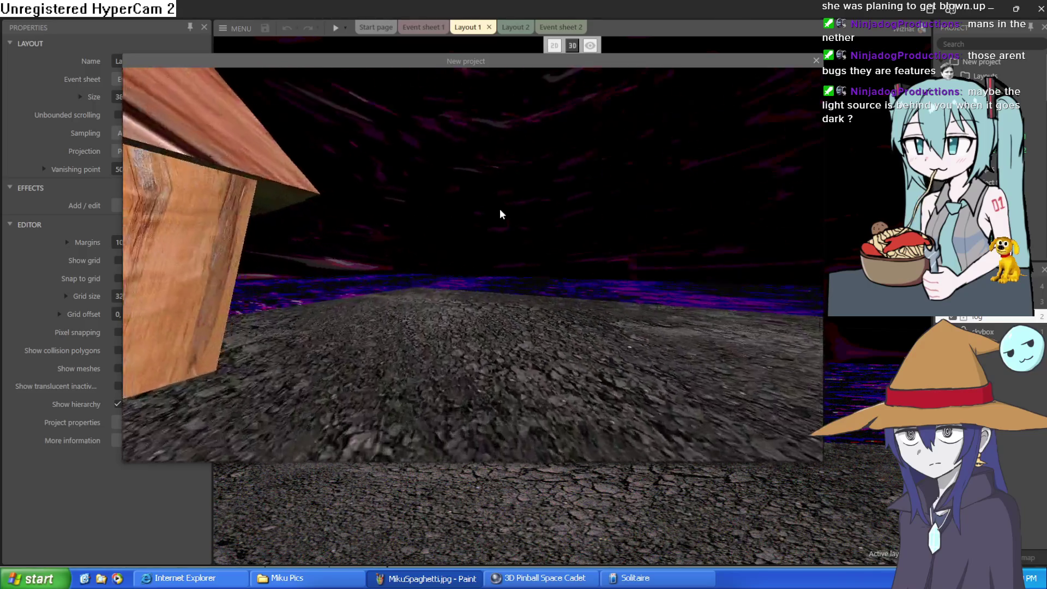
{"action": "key", "text": "Right"}
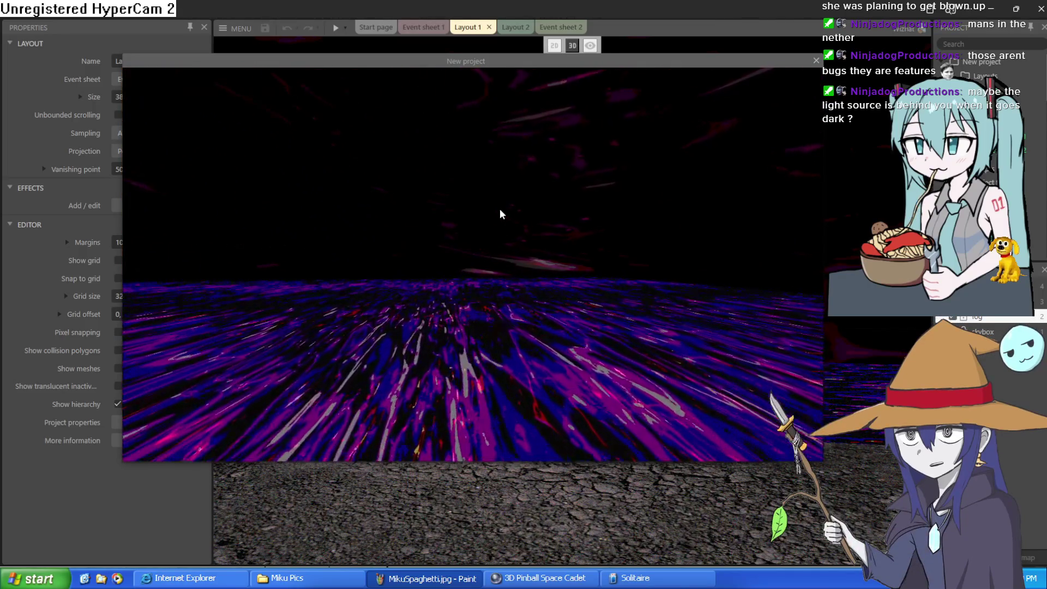
{"action": "key", "text": "Left"}
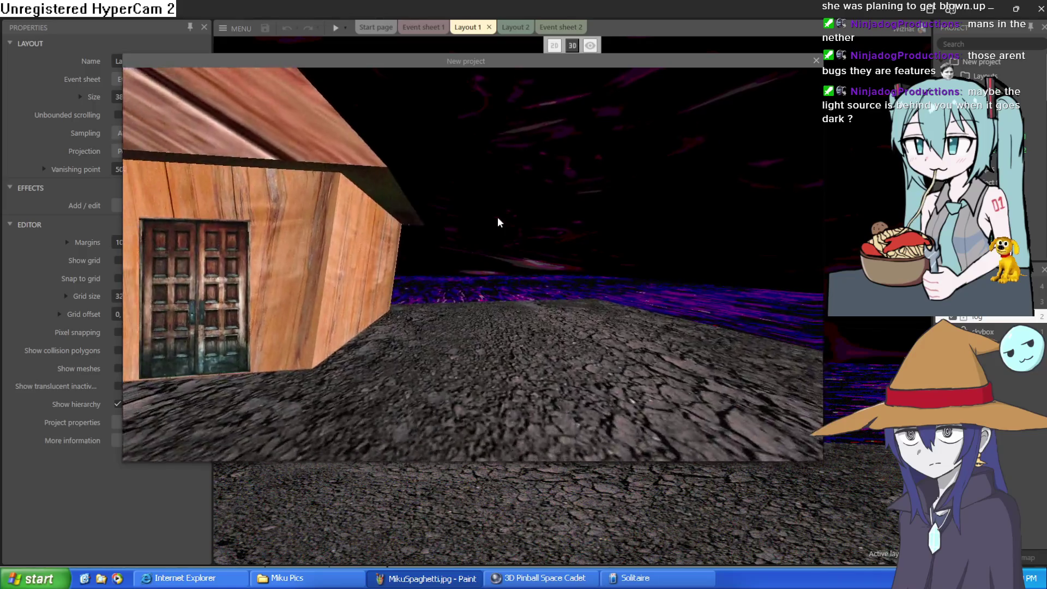
{"action": "key", "text": "Right"}
{"action": "key", "text": "Right"}
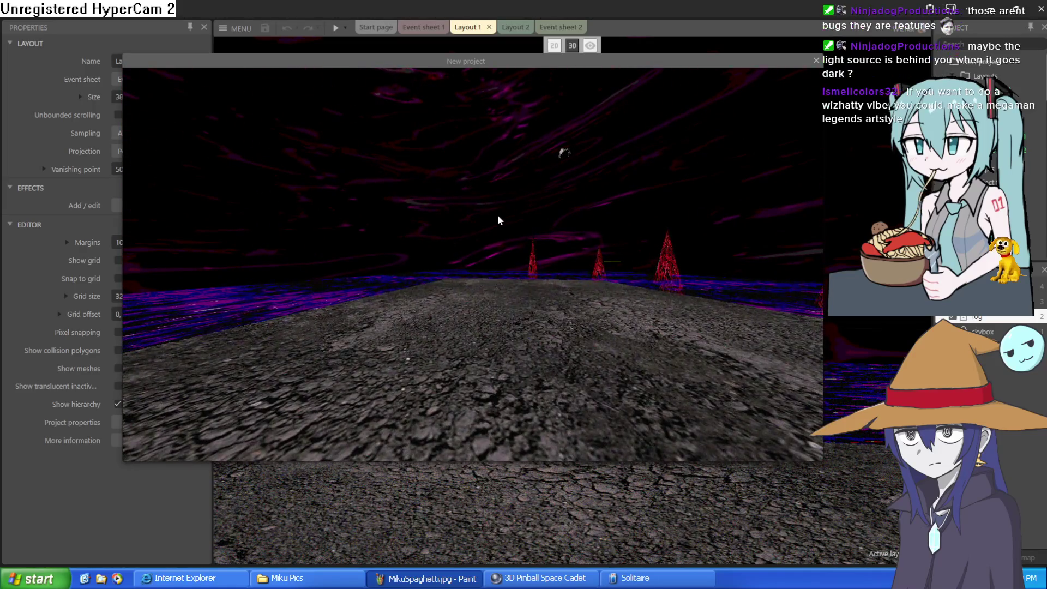
{"action": "key", "text": "Up"}
{"action": "key", "text": "Left"}
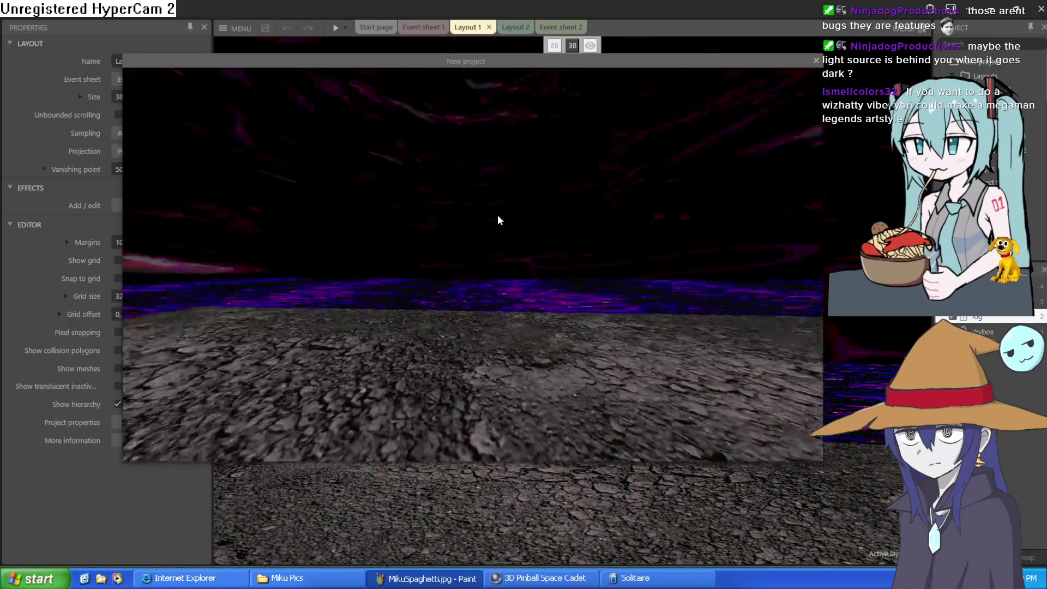
{"action": "key", "text": "Right"}
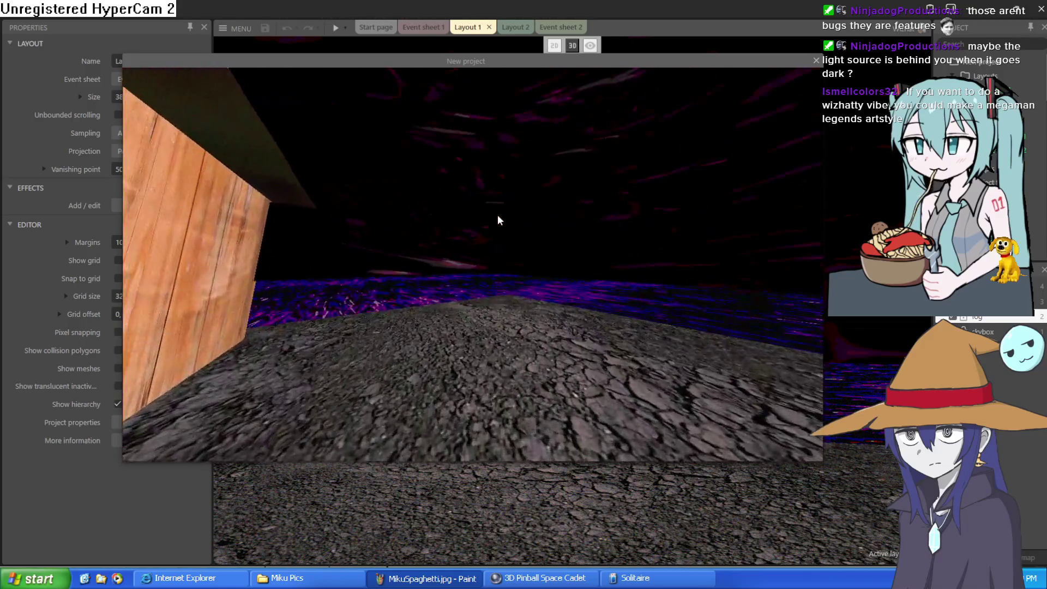
{"action": "left_click", "coordinate": [817, 60]}
Uncheck Enabled on the fog layer's Fogexponential effect so it starts disabled.
{"action": "left_click", "coordinate": [989, 318]}
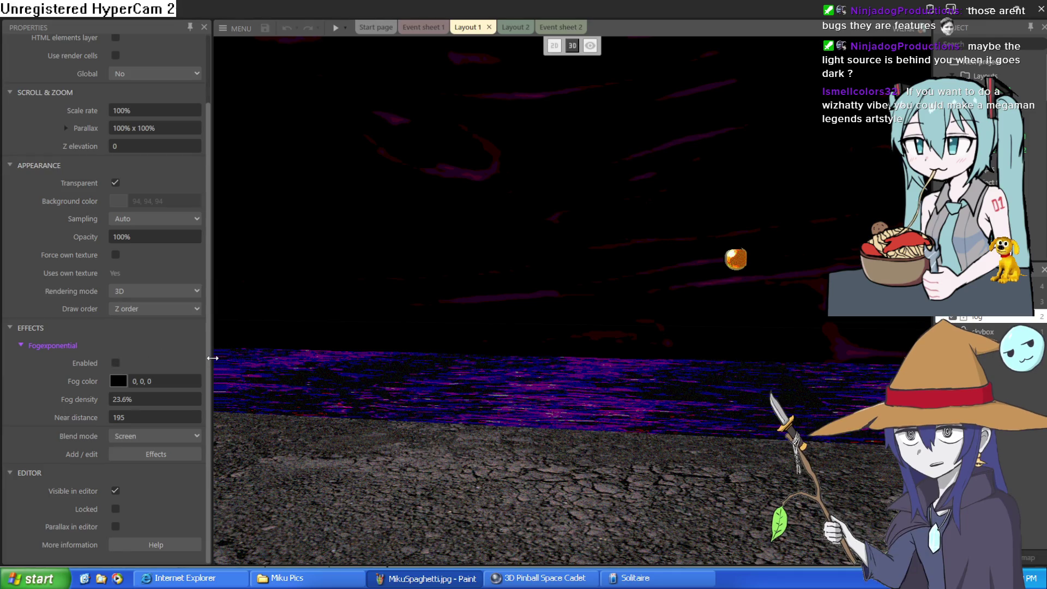
{"action": "left_click_drag", "start_coordinate": [212, 358], "coordinate": [379, 372]}
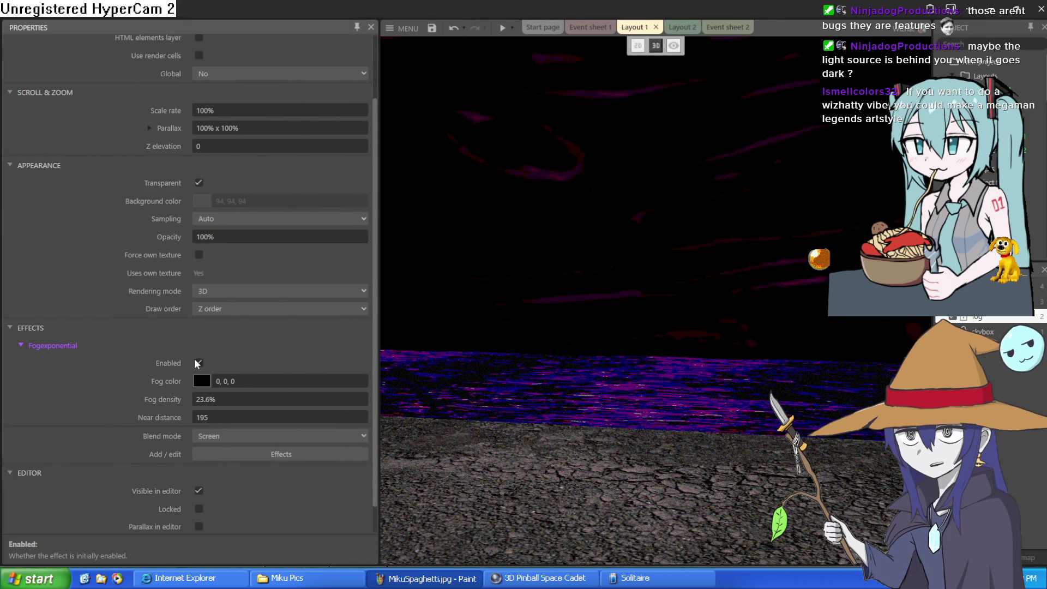
{"action": "left_click", "coordinate": [195, 360]}
{"action": "left_click_drag", "start_coordinate": [376, 373], "coordinate": [56, 372]}
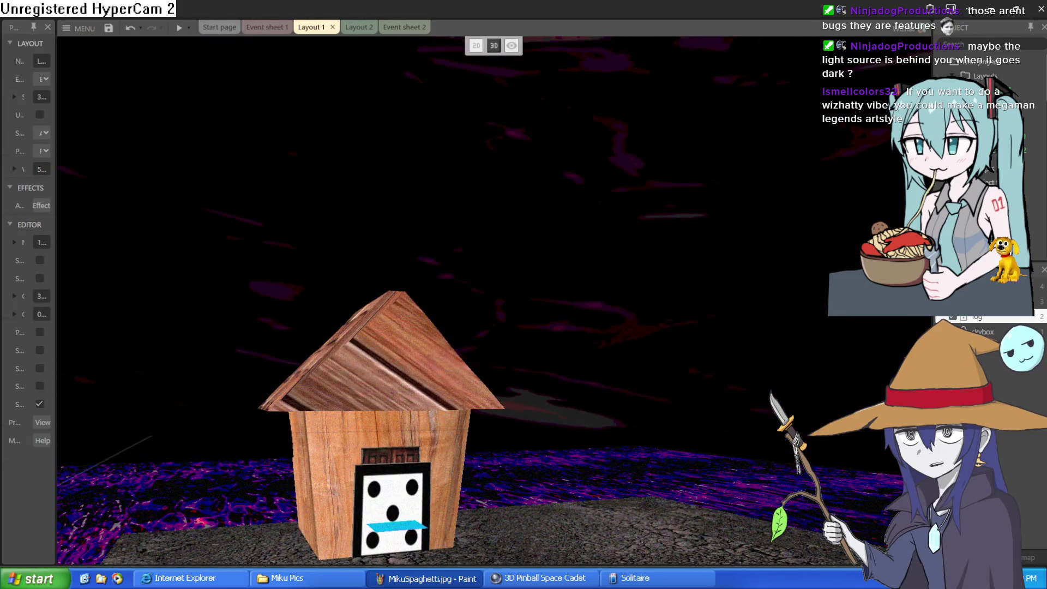
Fly the 3D camera around the scene, dipping into the purple ground and back out.
{"action": "key", "text": "d"}
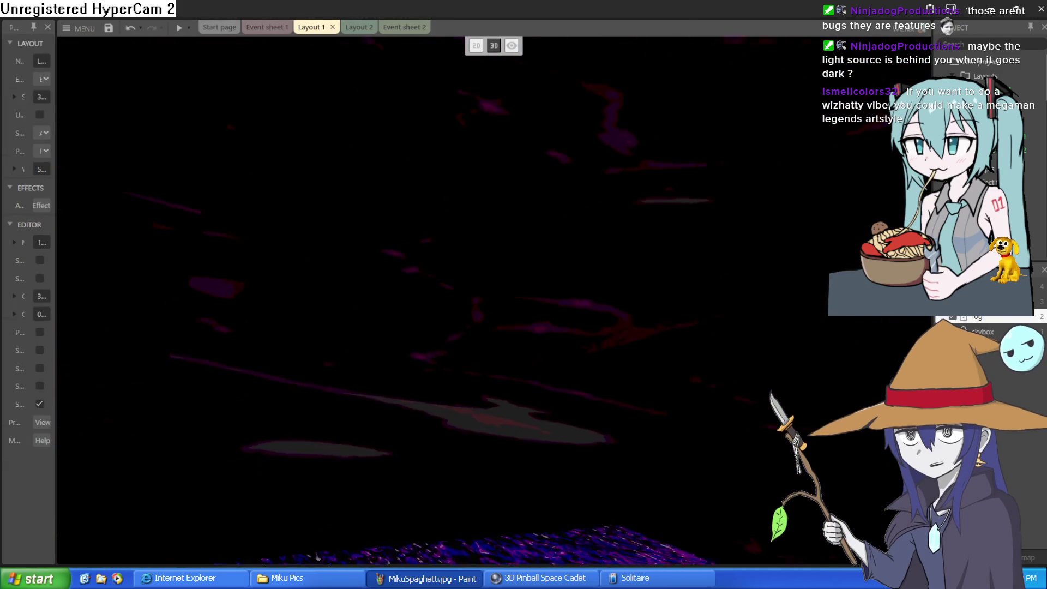
{"action": "key", "text": "d"}
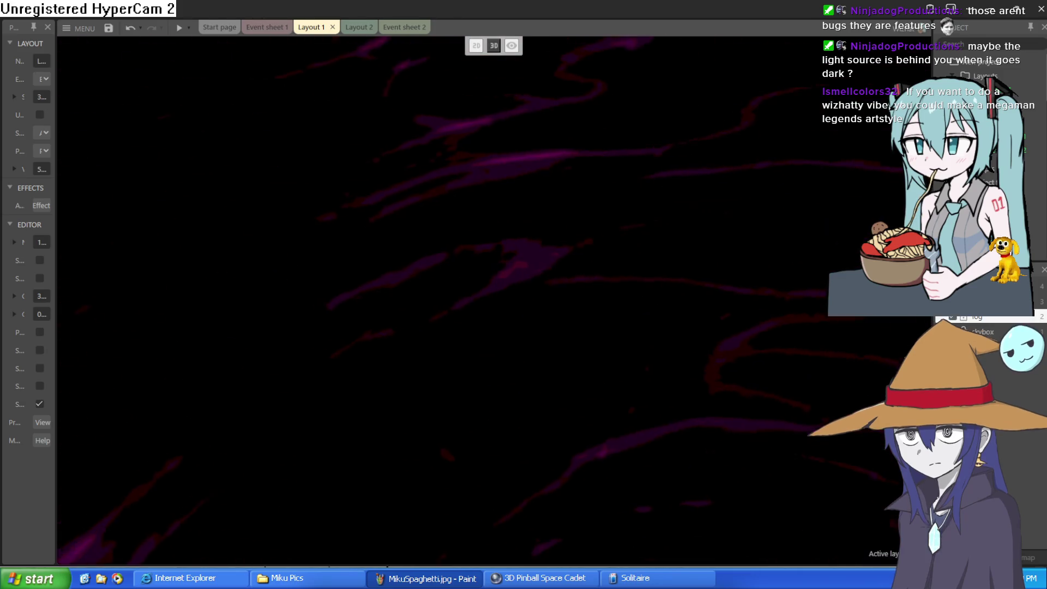
{"action": "key", "text": "d"}
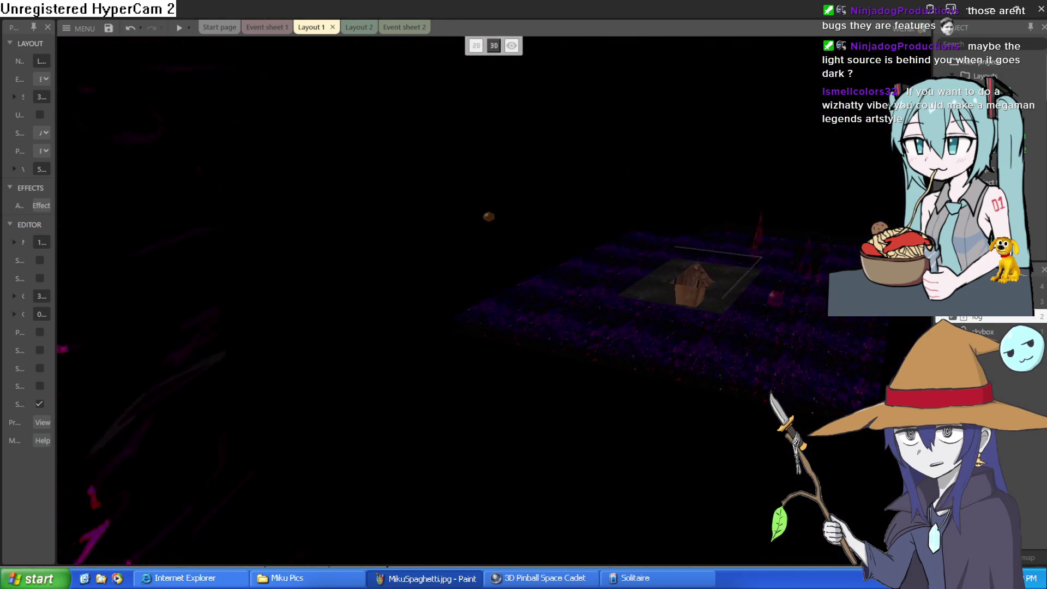
{"action": "key", "text": "w"}
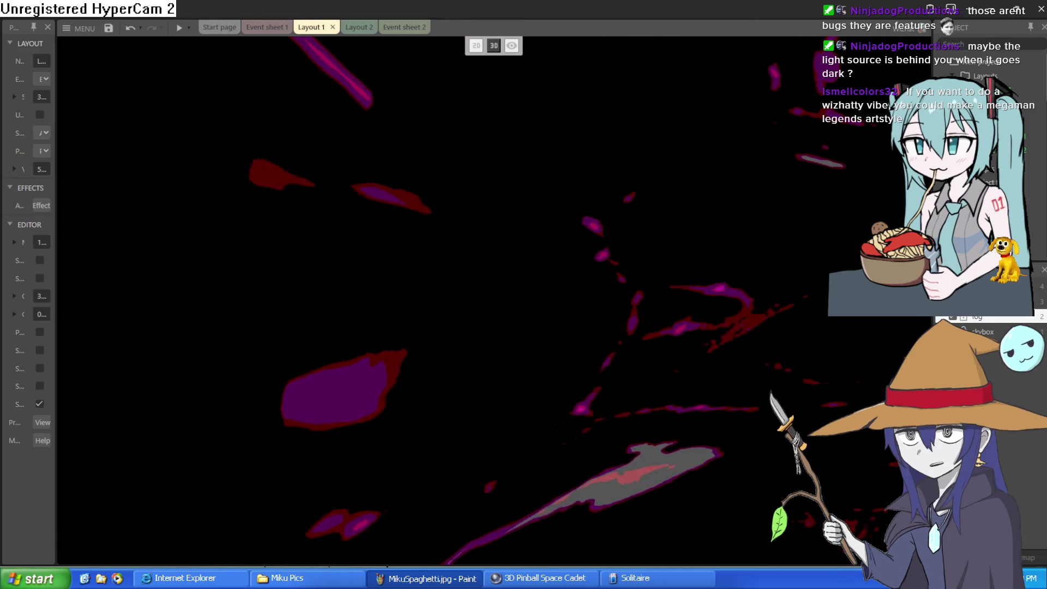
{"action": "key", "text": "a"}
{"action": "key", "text": "s"}
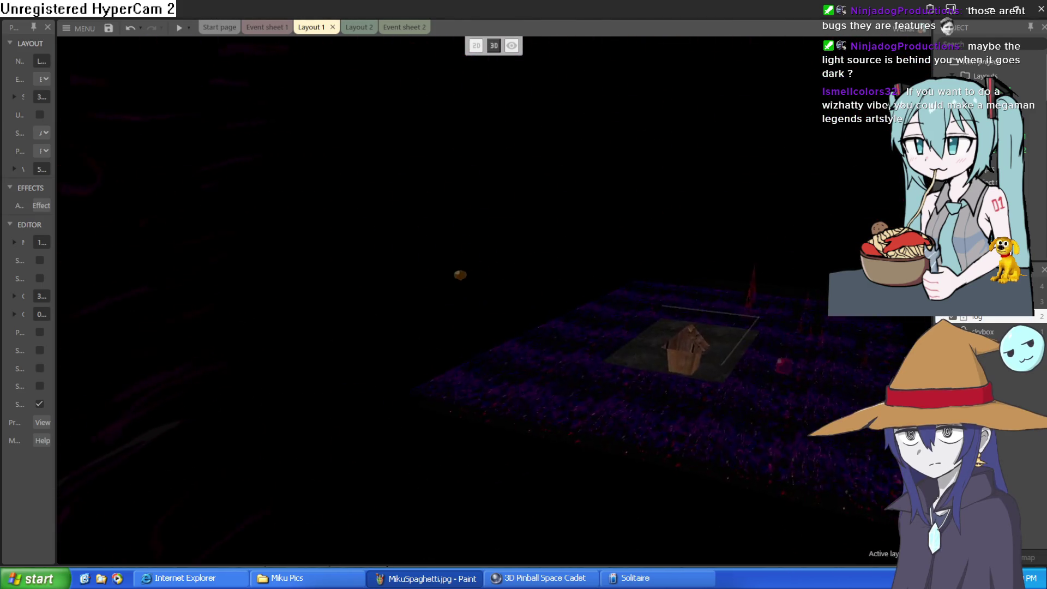
{"action": "key", "text": "w"}
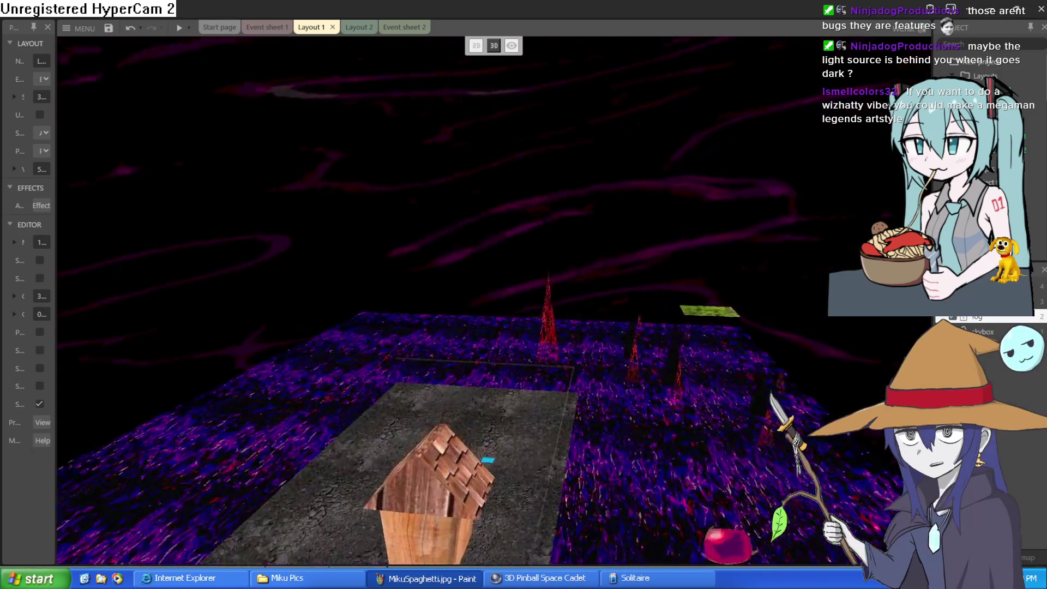
{"action": "key", "text": "s"}
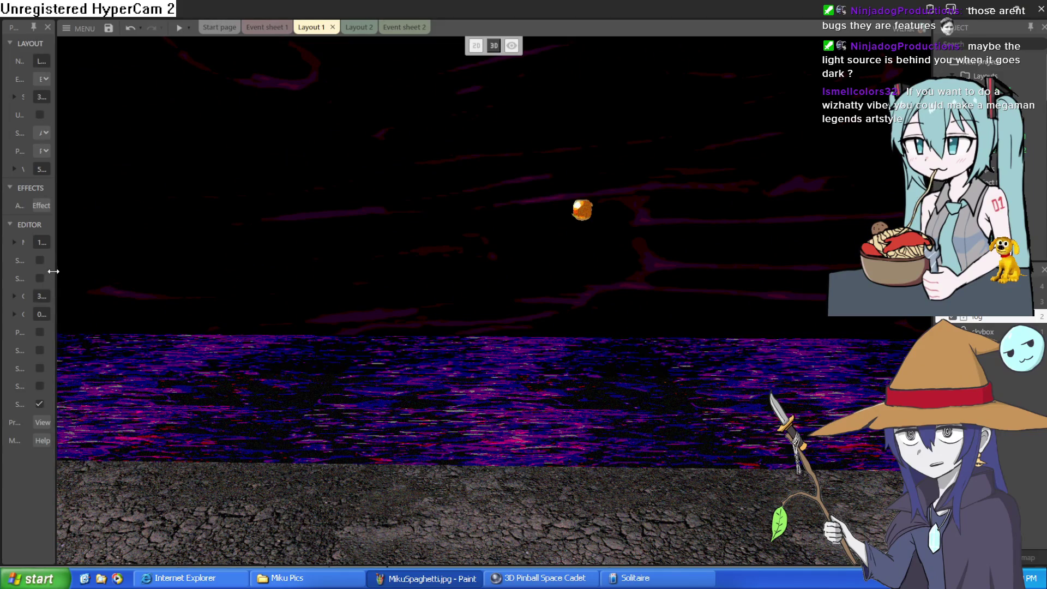
Frame the wooden house and cracked stone platform in the 3D view.
{"action": "left_click_drag", "start_coordinate": [53, 271], "coordinate": [448, 322]}
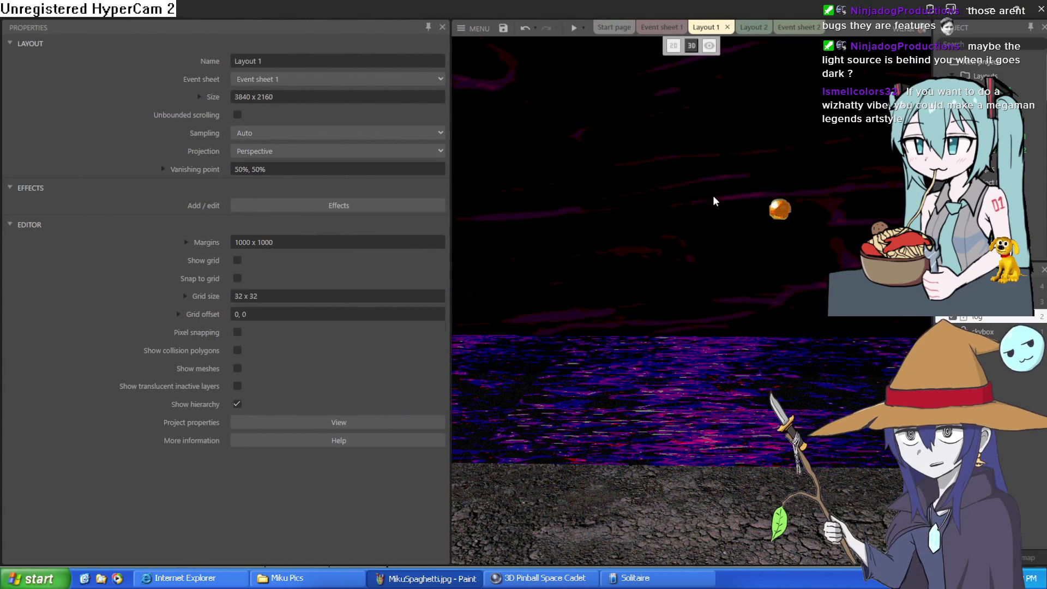
{"action": "left_click_drag", "start_coordinate": [450, 292], "coordinate": [41, 275]}
{"action": "key", "text": "s"}
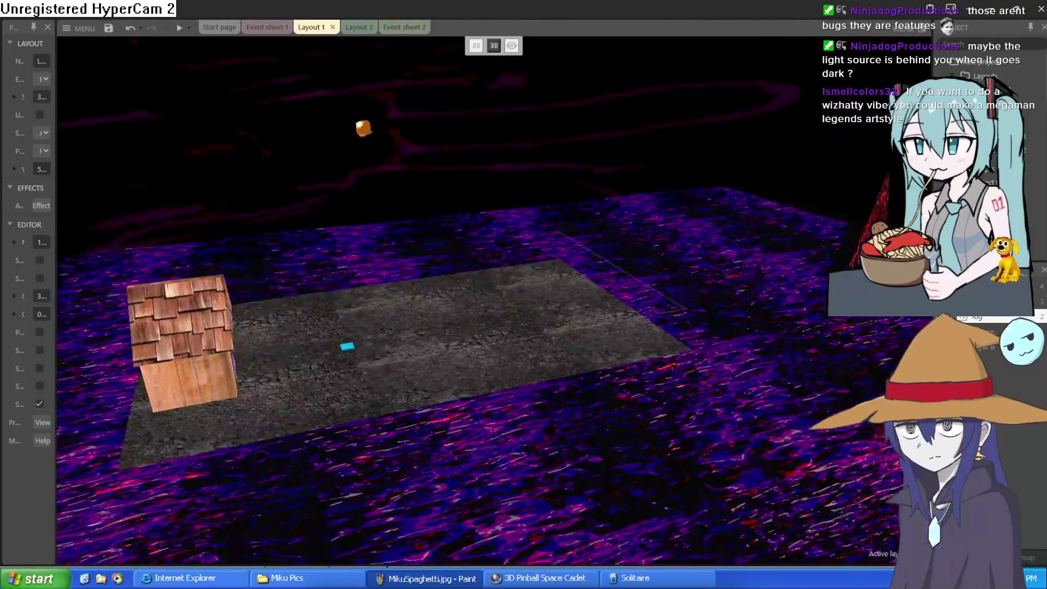
{"action": "key", "text": "d"}
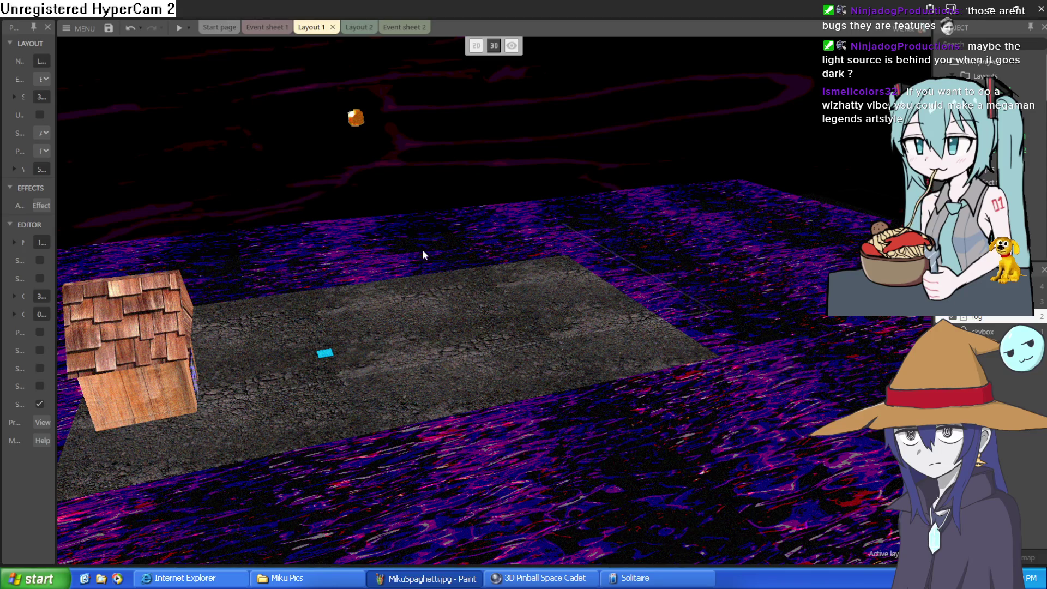
{"action": "key", "text": "w"}
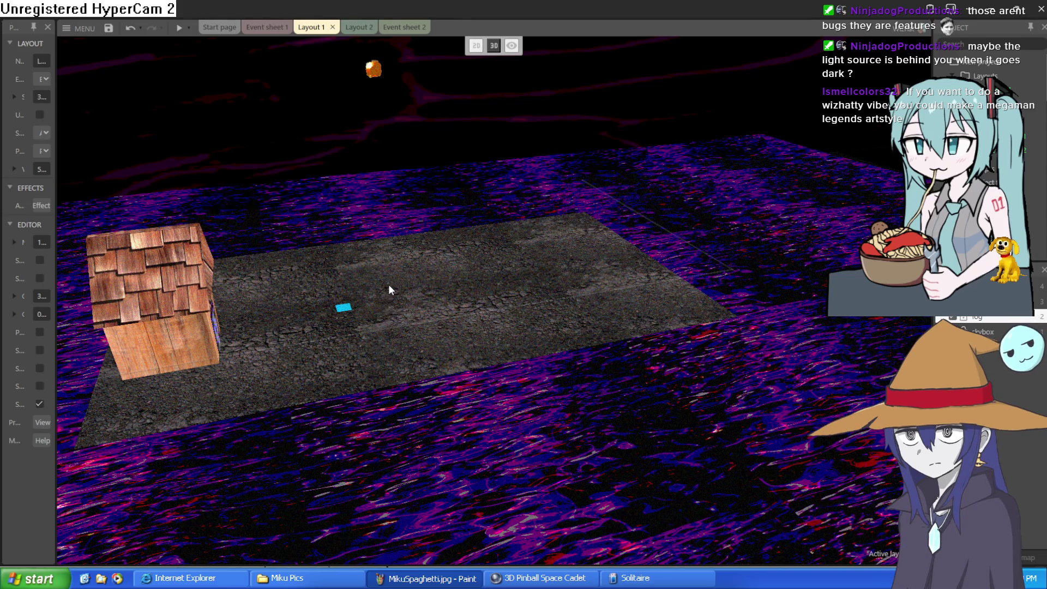
{"action": "left_click", "coordinate": [401, 284]}
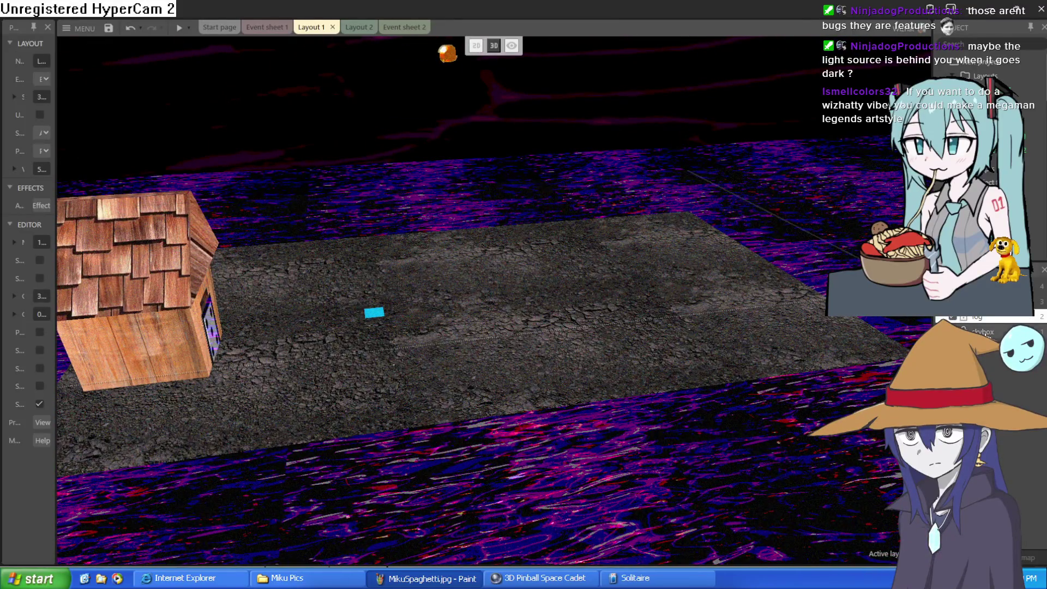
Widen the Properties bar and fly the 3D camera up into the skybox.
{"action": "left_click", "coordinate": [81, 263]}
{"action": "left_click_drag", "start_coordinate": [57, 269], "coordinate": [268, 269]}
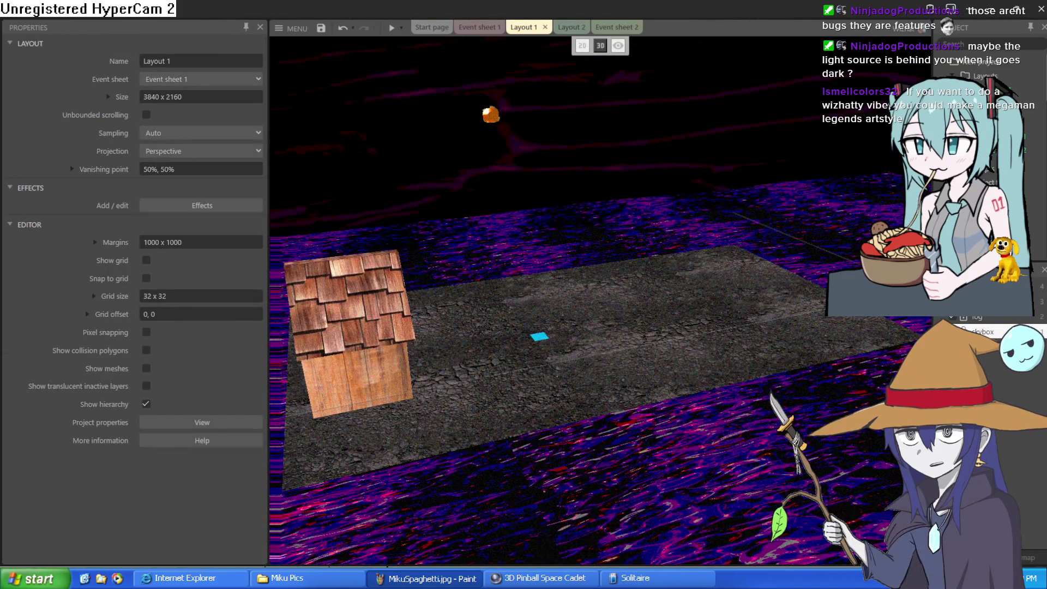
{"action": "key", "text": "w"}
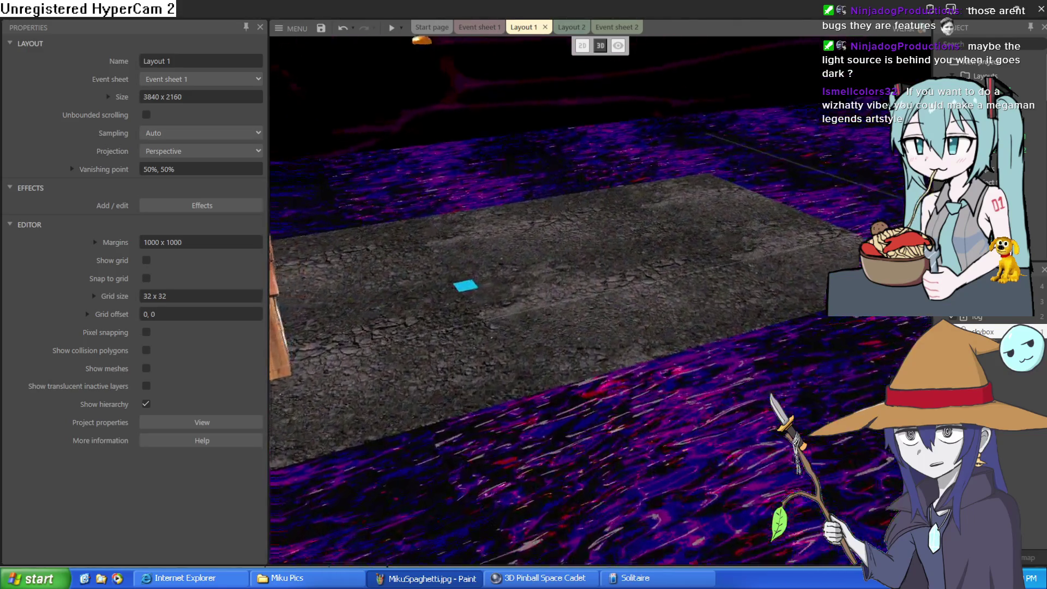
{"action": "key", "text": "e"}
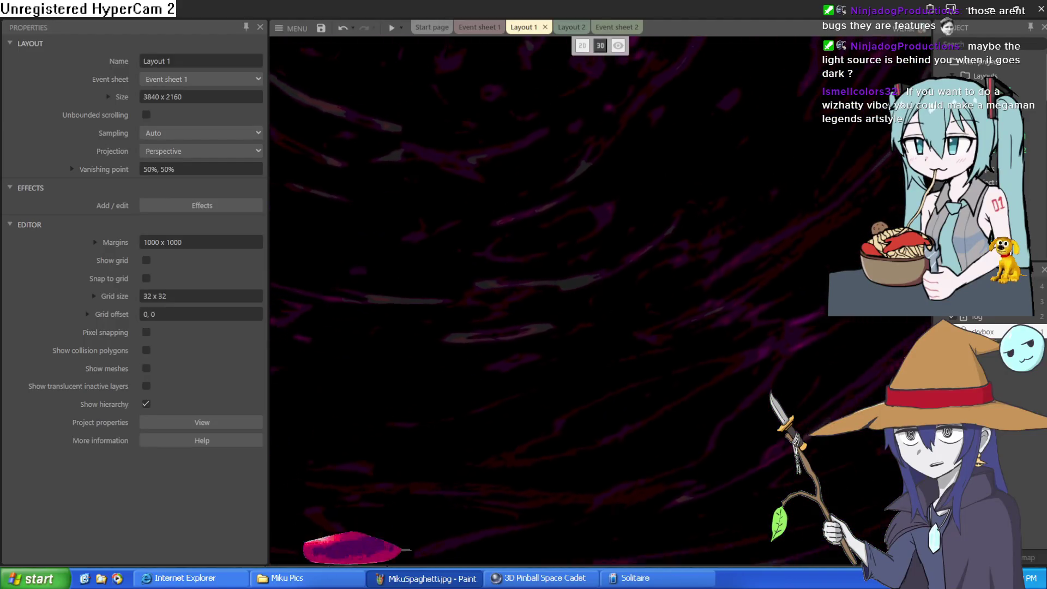
{"action": "key", "text": "q"}
Fly through the skybox and select the 3DModel2 object on the skybox layer.
{"action": "key", "text": "s"}
{"action": "key", "text": "w"}
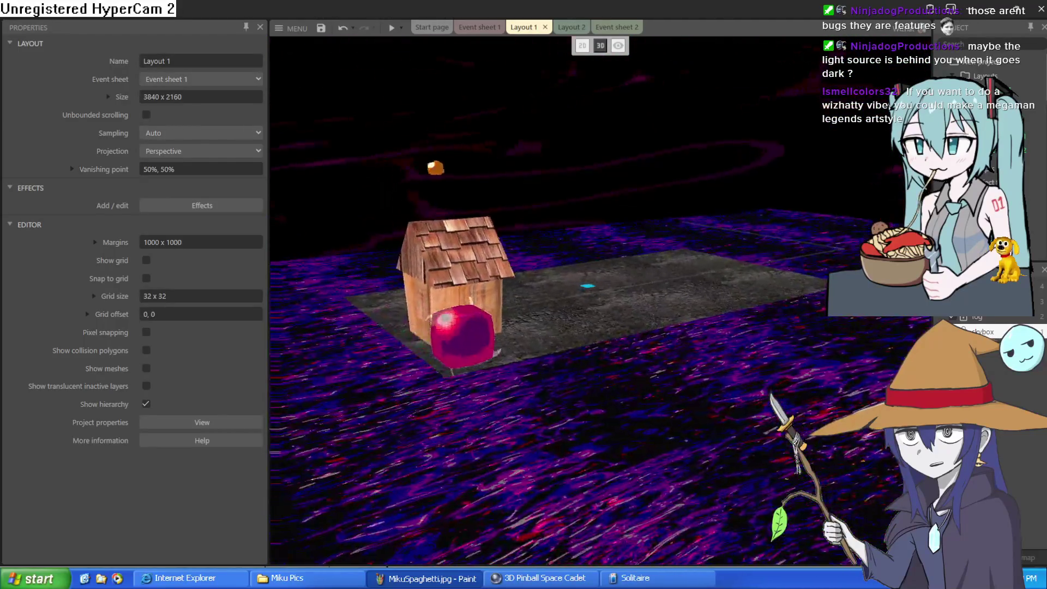
{"action": "key", "text": "e"}
{"action": "key", "text": "w"}
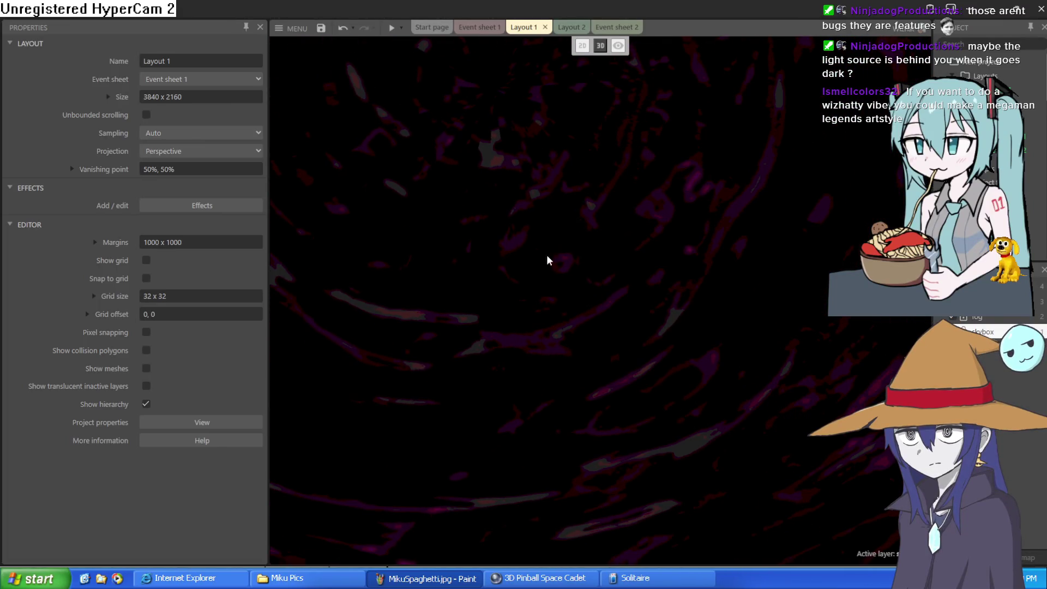
{"action": "left_click", "coordinate": [976, 331]}
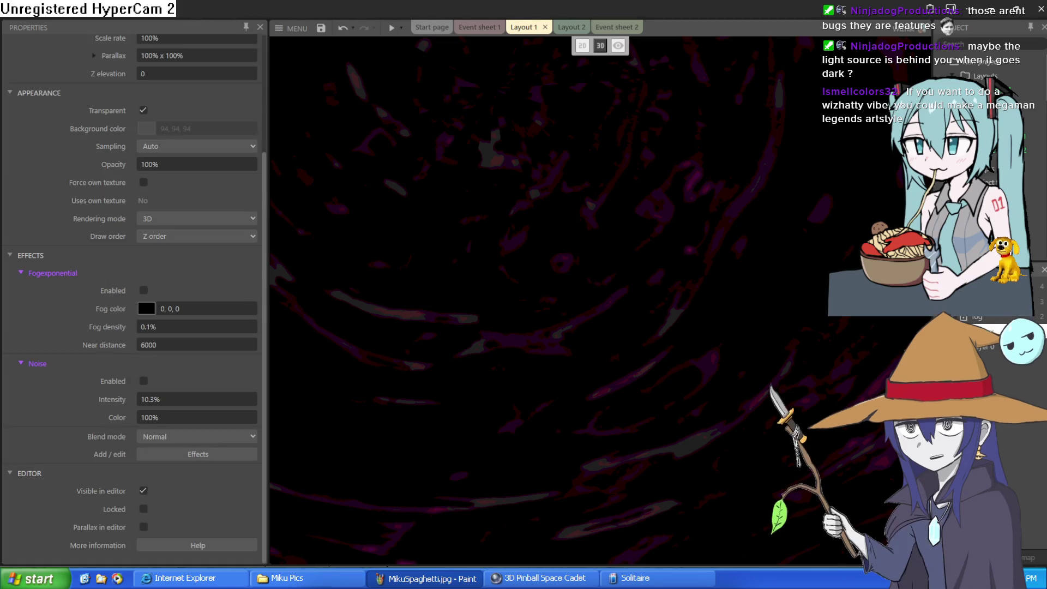
{"action": "left_click", "coordinate": [979, 331]}
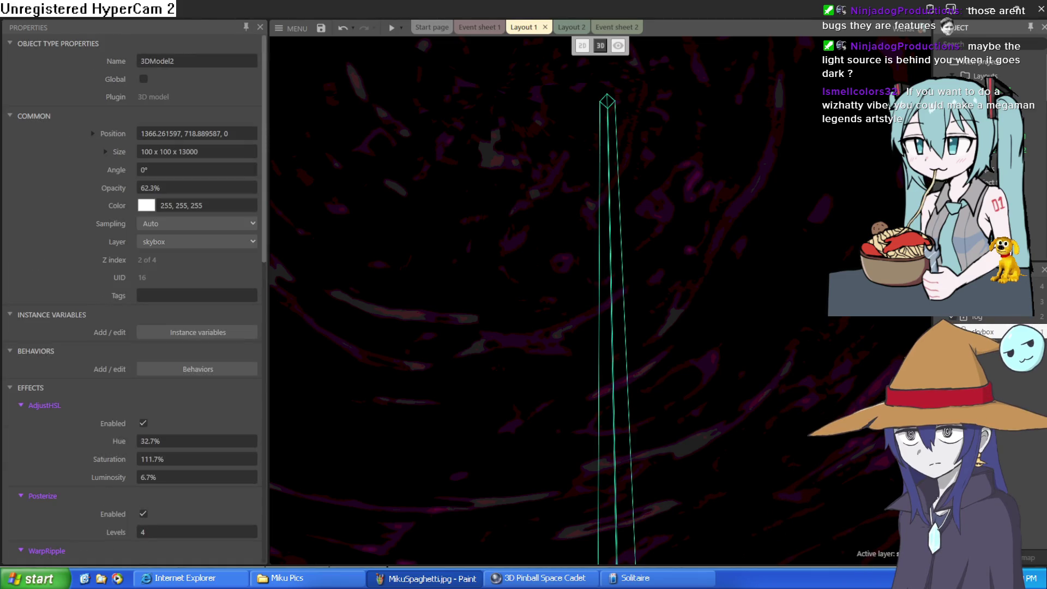
Check 3DModel2's Z Order > Move to layer menu, then scroll to its testball1 model settings.
{"action": "right_click", "coordinate": [604, 103]}
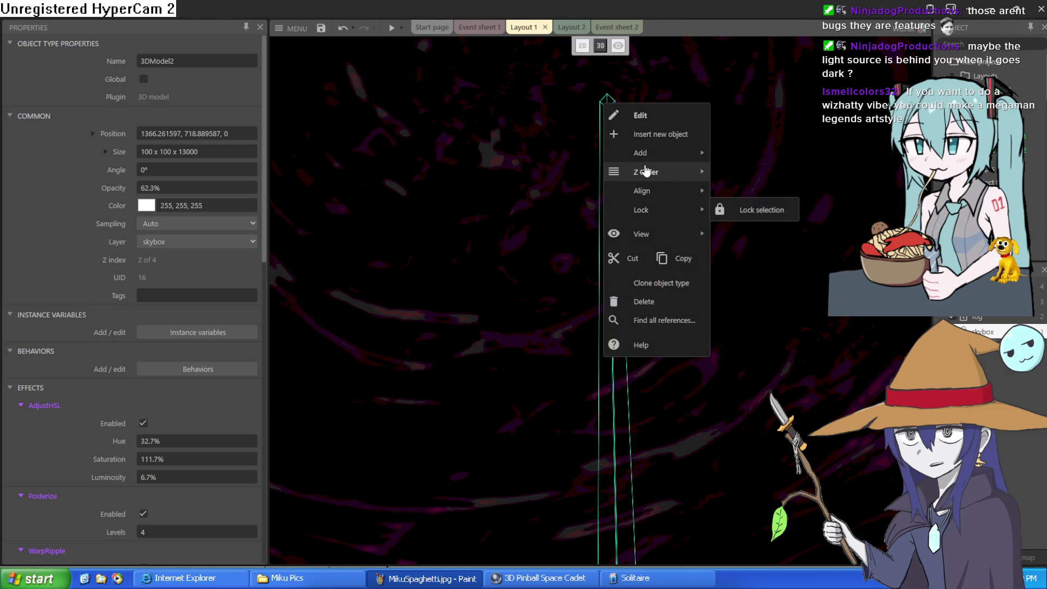
{"action": "mouse_move", "coordinate": [645, 171]}
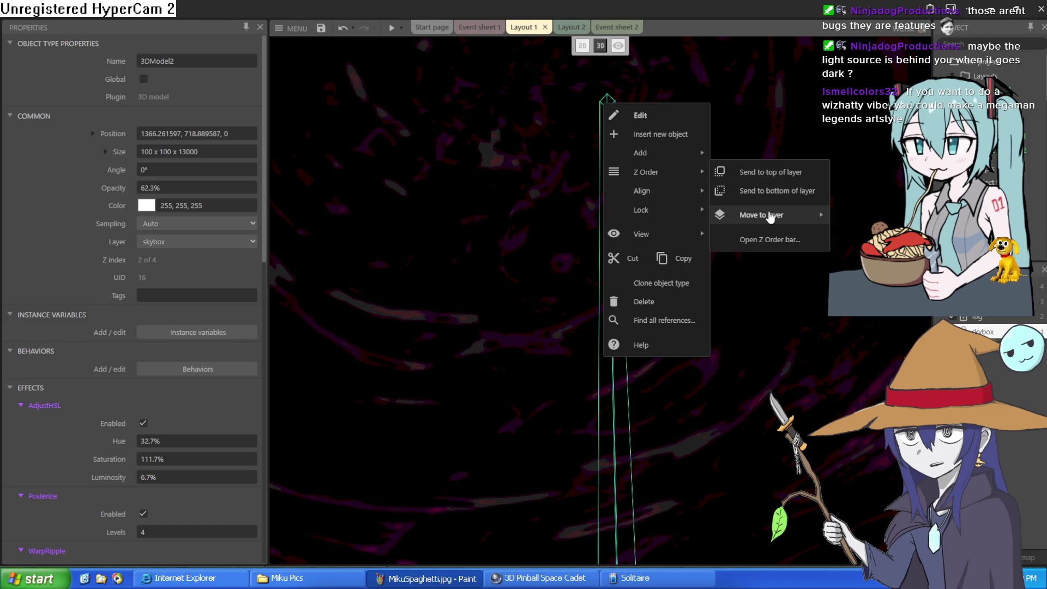
{"action": "mouse_move", "coordinate": [773, 217]}
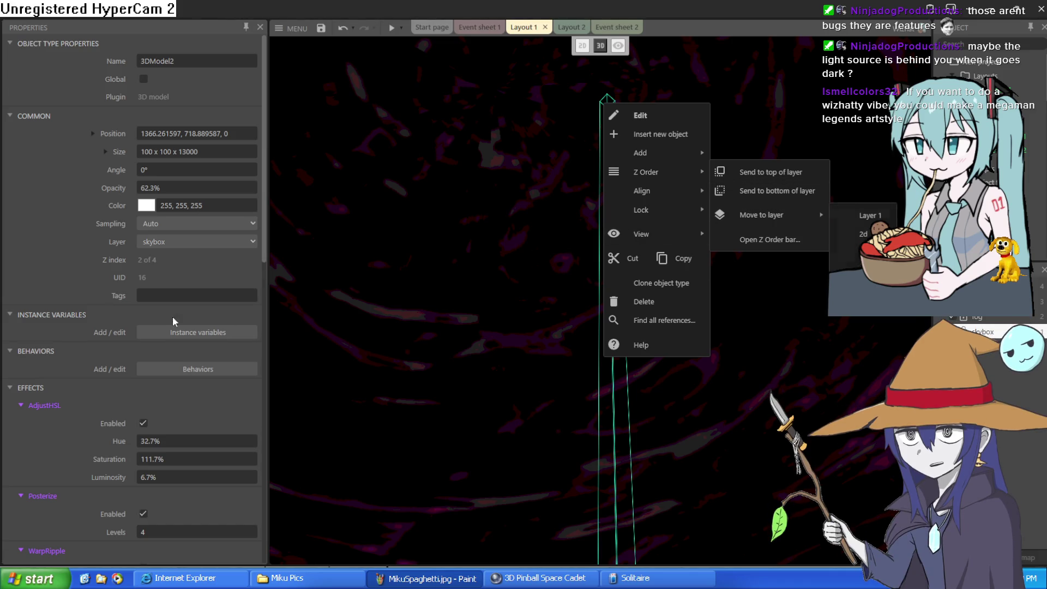
{"action": "scroll", "coordinate": [201, 402], "scroll_direction": "down", "scroll_amount": 10}
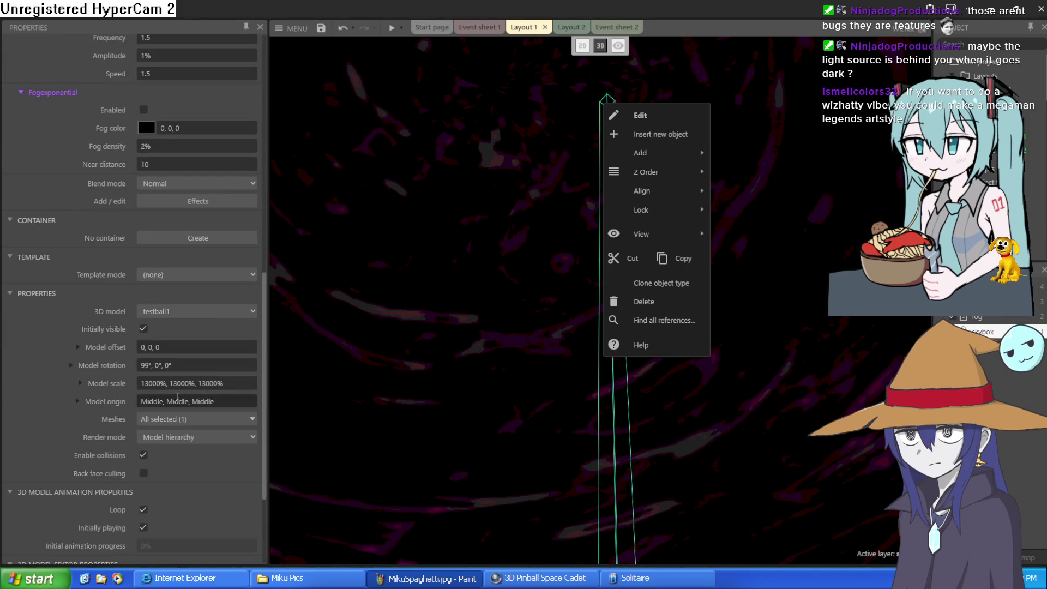
Expand 3DModel2's Model scale into X, Y and Z (13000% each) and begin editing X.
{"action": "left_click", "coordinate": [74, 380]}
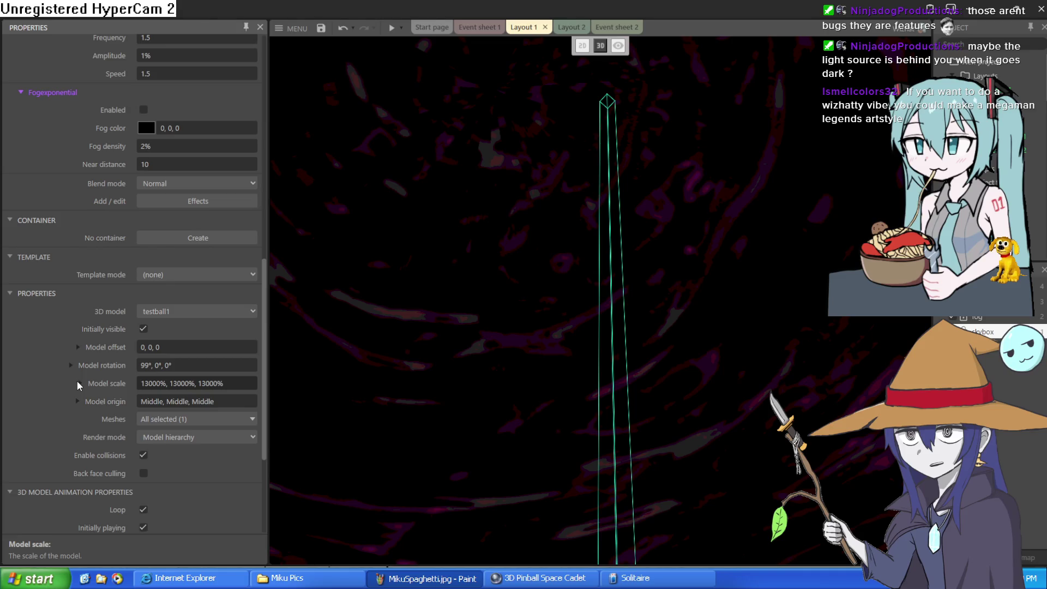
{"action": "left_click", "coordinate": [77, 383]}
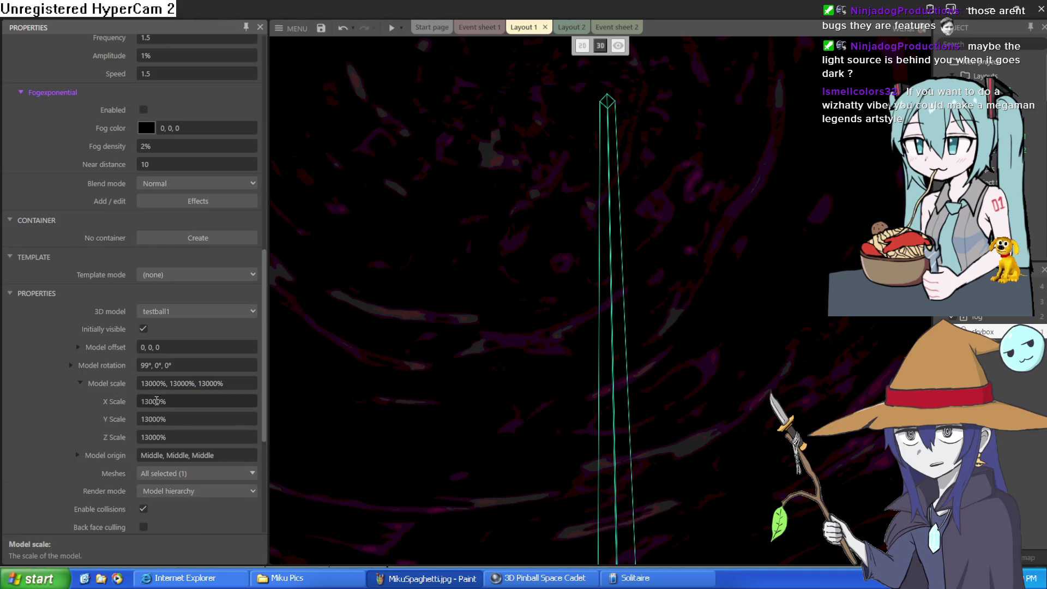
{"action": "left_click", "coordinate": [164, 402]}
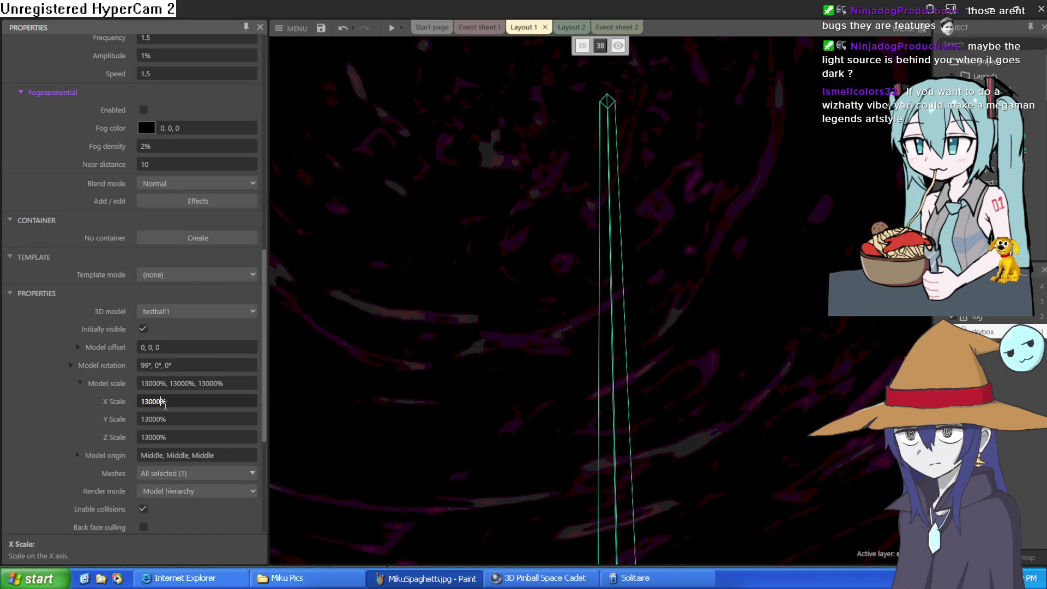